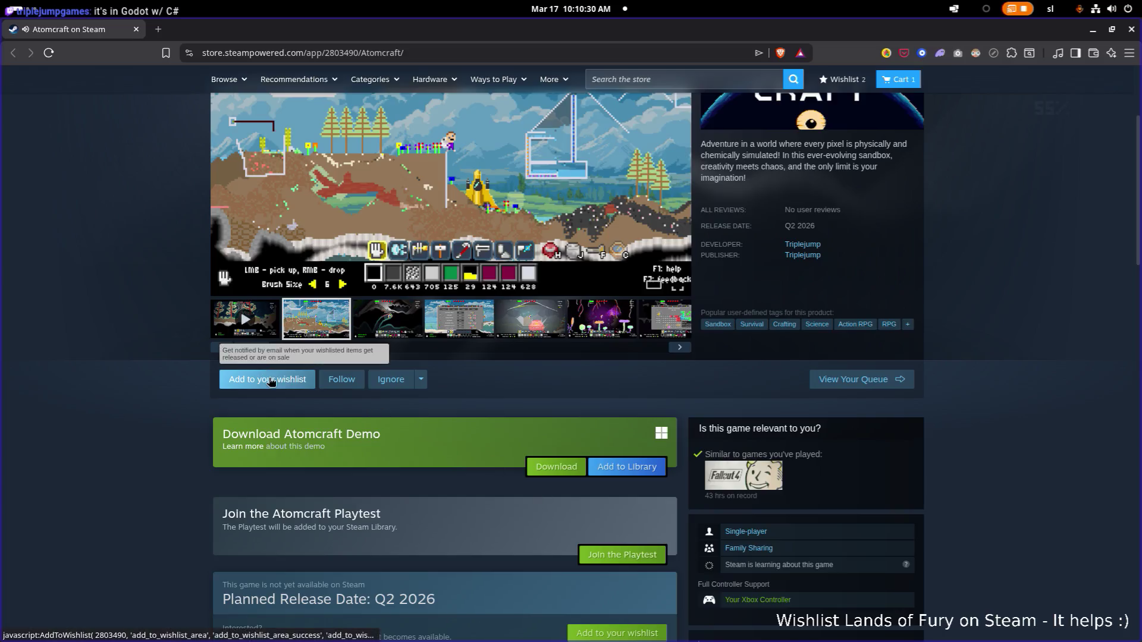
- Add Atomcraft to the Steam wishlist, raising the count to 3, and scroll its store page
{"action": "left_click", "coordinate": [269, 380]}
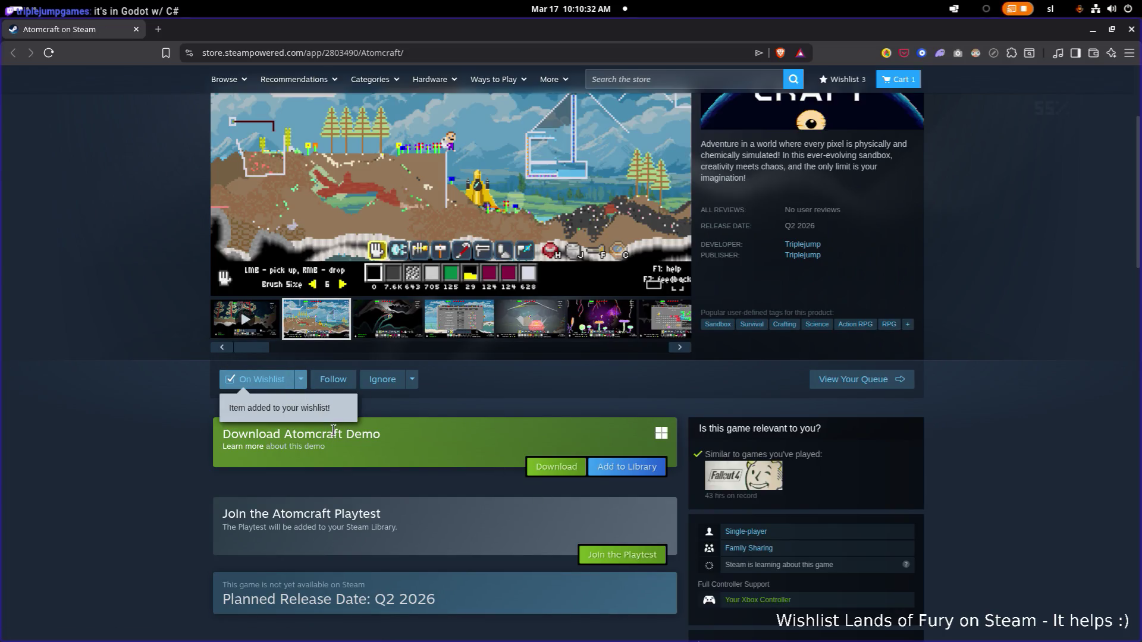
{"action": "scroll", "coordinate": [333, 430], "scroll_direction": "up", "scroll_amount": 3}
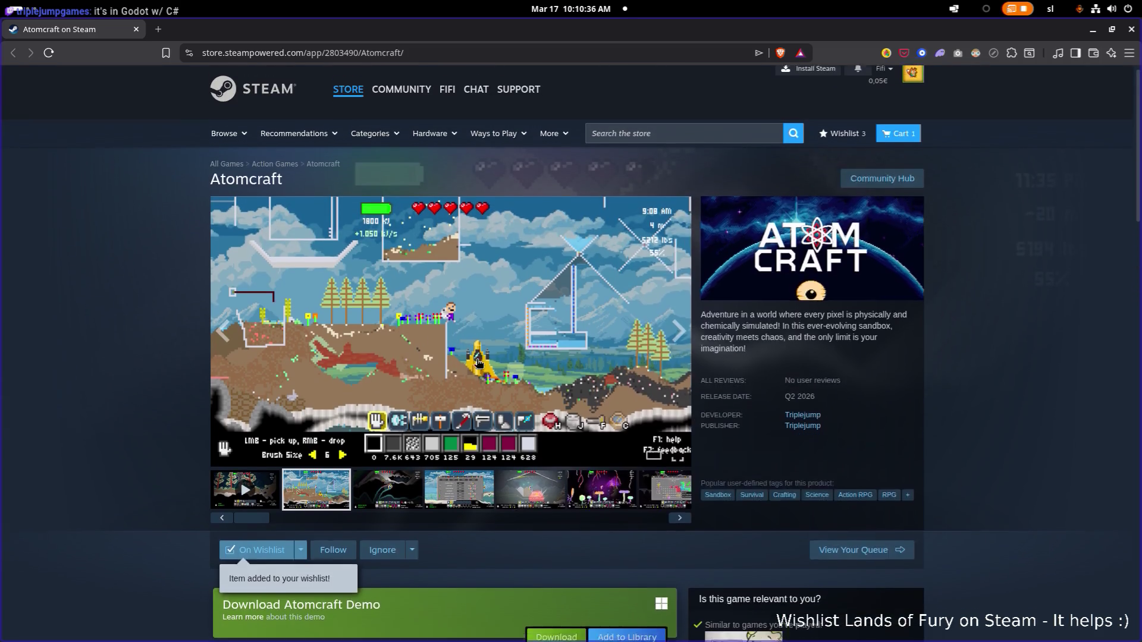
{"action": "scroll", "coordinate": [478, 363], "scroll_direction": "down", "scroll_amount": 3}
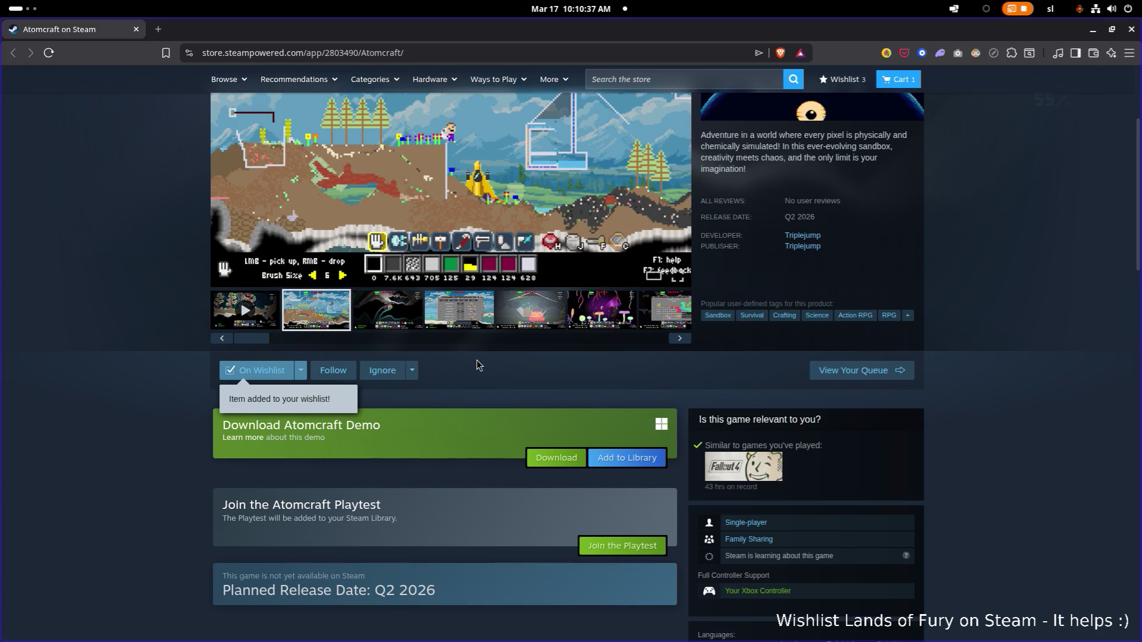
{"action": "scroll", "coordinate": [477, 364], "scroll_direction": "up", "scroll_amount": 1}
{"action": "scroll", "coordinate": [477, 365], "scroll_direction": "up", "scroll_amount": 2}
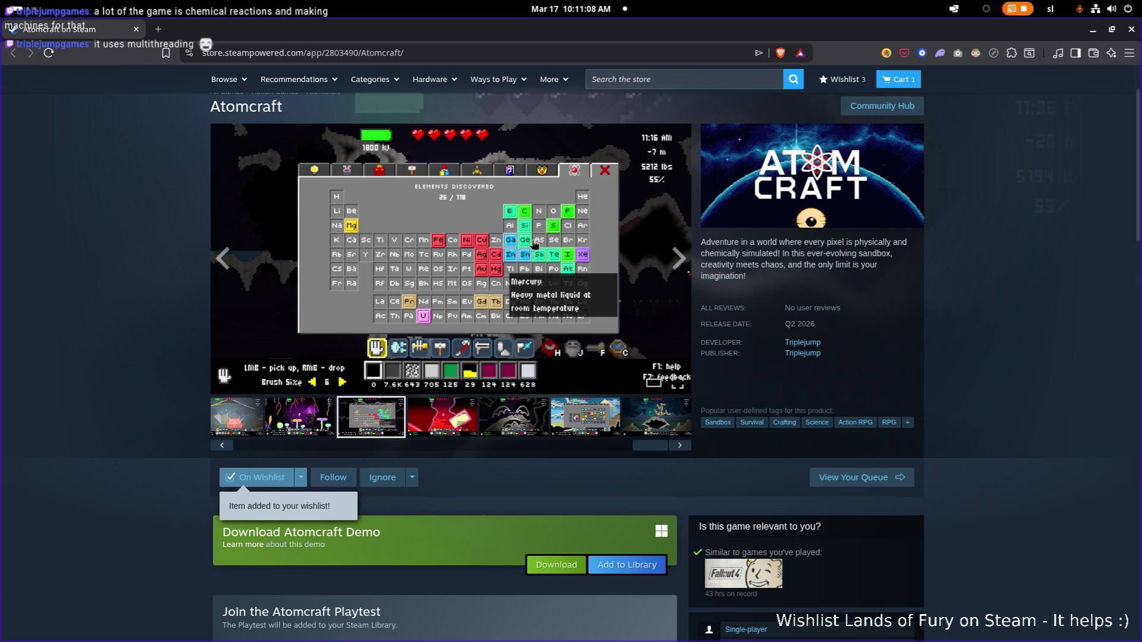
- Open the periodic-table screenshot full-size and page through the next screenshots, including the inventory view
{"action": "left_click", "coordinate": [593, 245]}
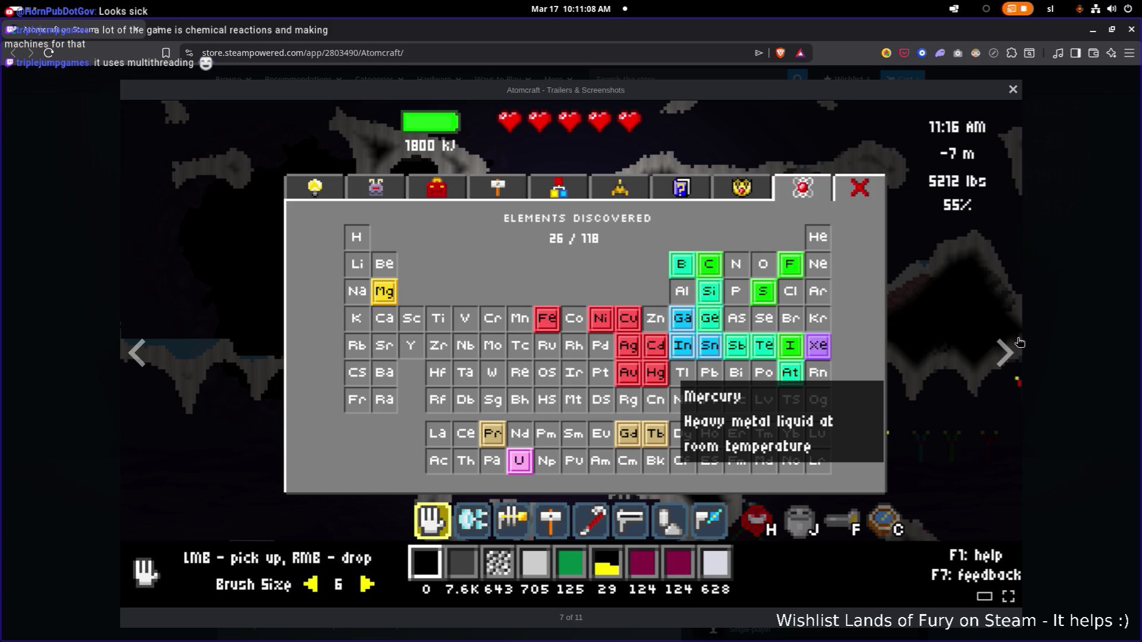
{"action": "left_click", "coordinate": [1019, 357]}
{"action": "left_click", "coordinate": [1019, 356]}
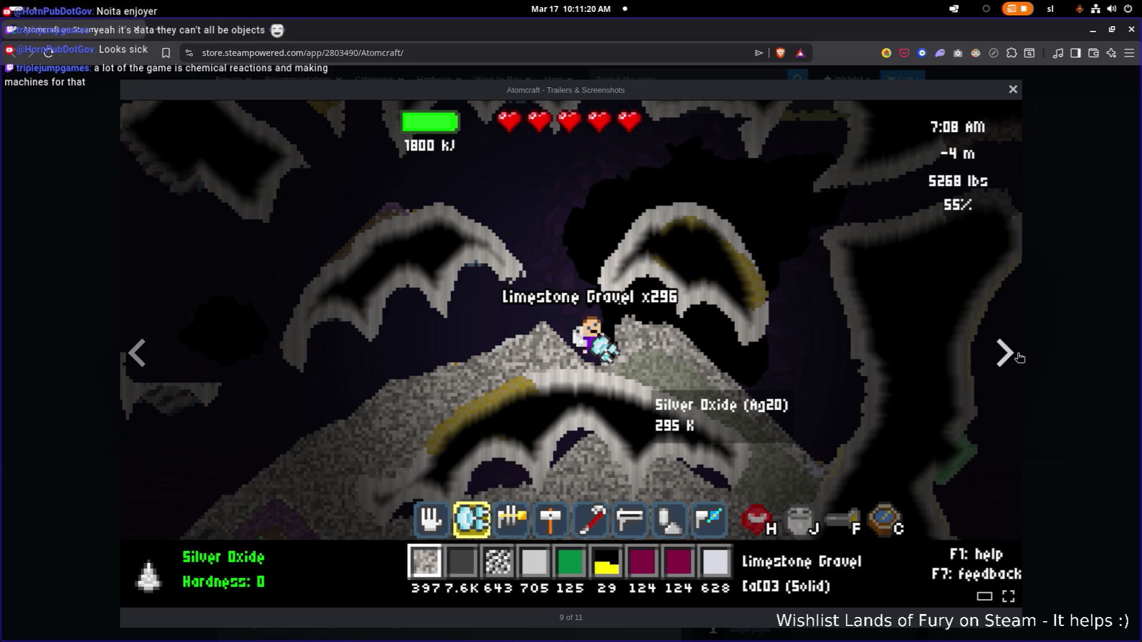
{"action": "left_click", "coordinate": [1019, 357]}
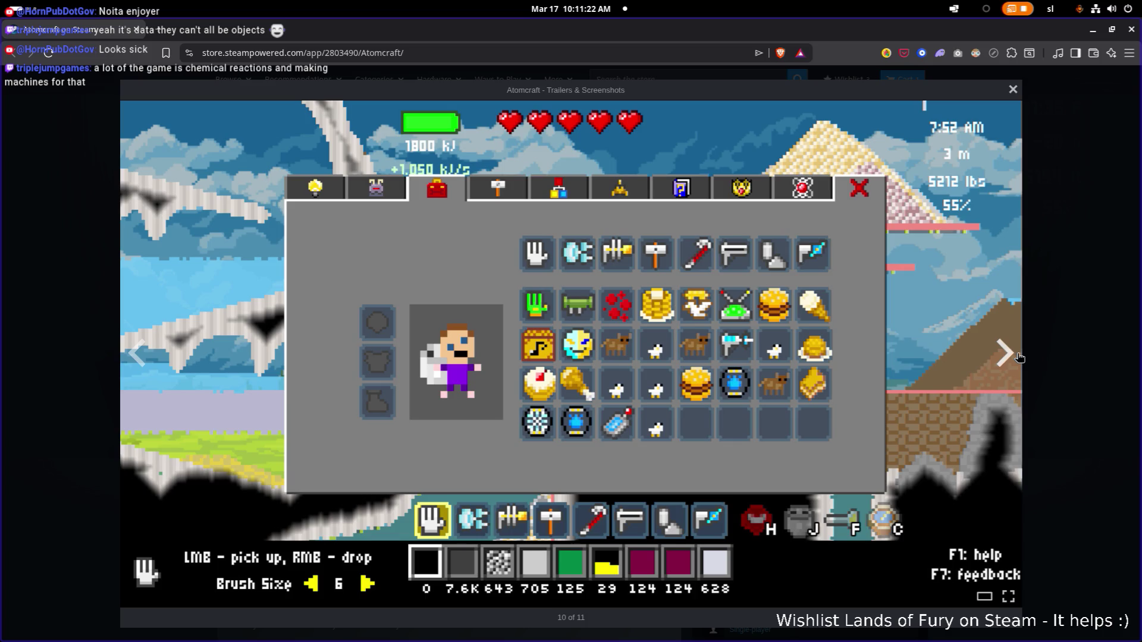
{"action": "left_click", "coordinate": [1011, 359]}
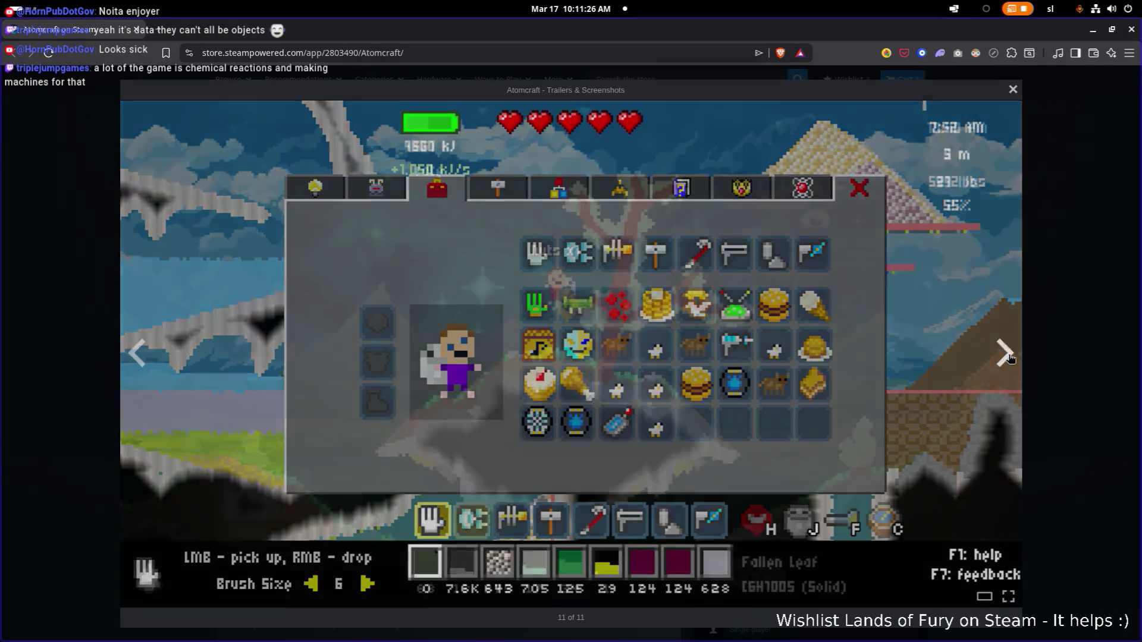
- View the trailer and gameplay screenshot, close the viewer, and list all Triplejump games
{"action": "left_click", "coordinate": [1011, 359]}
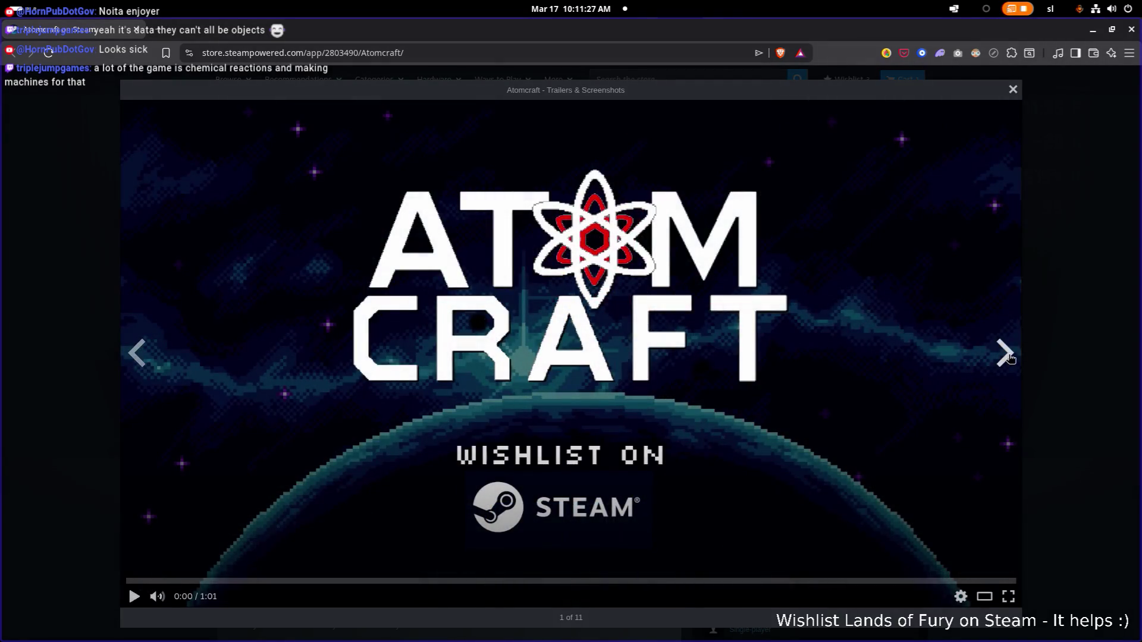
{"action": "left_click", "coordinate": [1010, 359]}
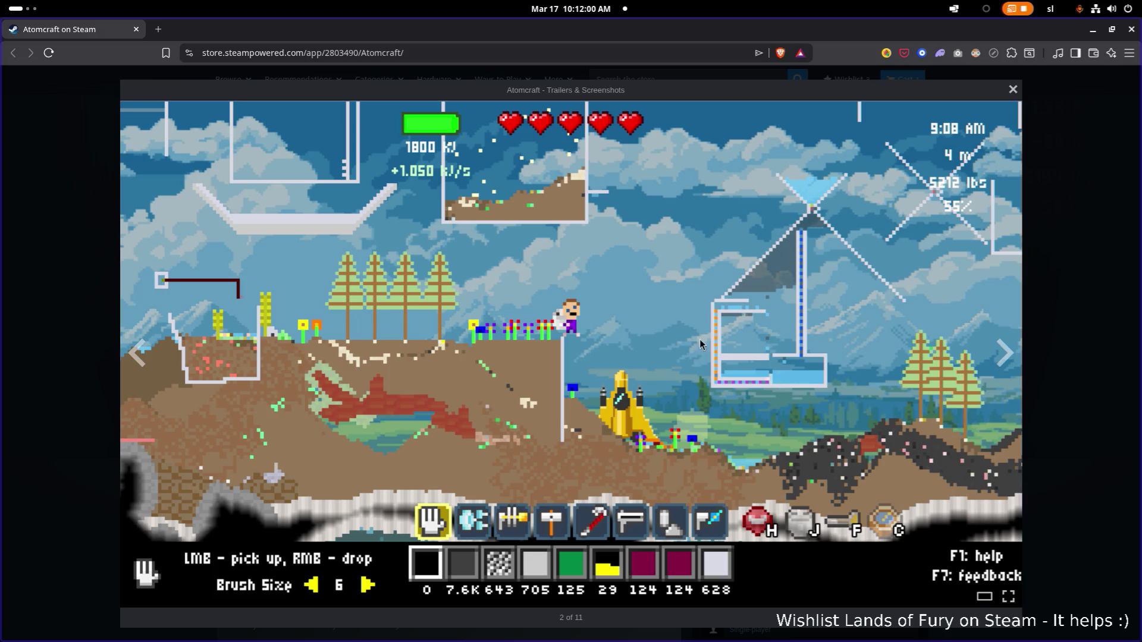
{"action": "left_click", "coordinate": [1071, 343]}
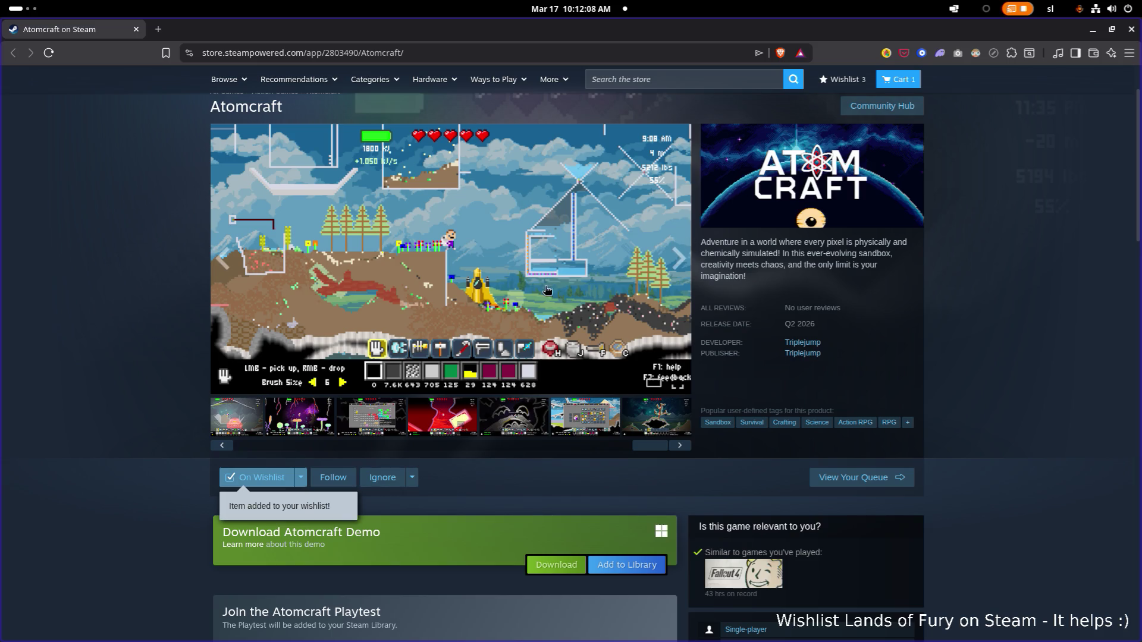
{"action": "left_click", "coordinate": [802, 343]}
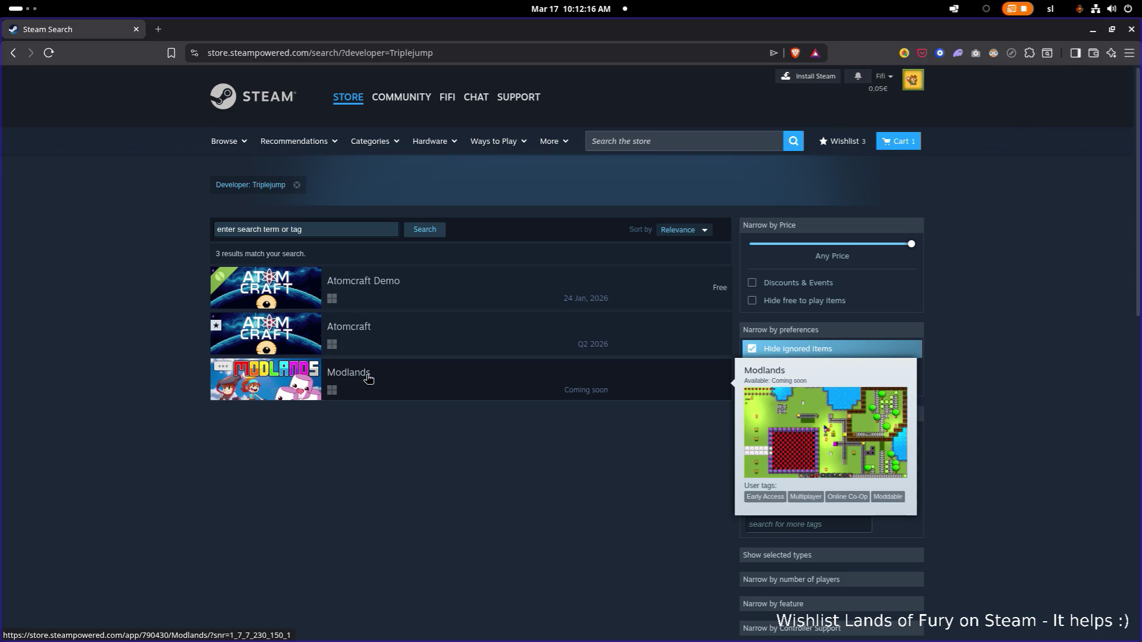
- Open Modlands, flip through its five screenshots, then return to the Triplejump results and open Atomcraft
{"action": "left_click", "coordinate": [366, 374]}
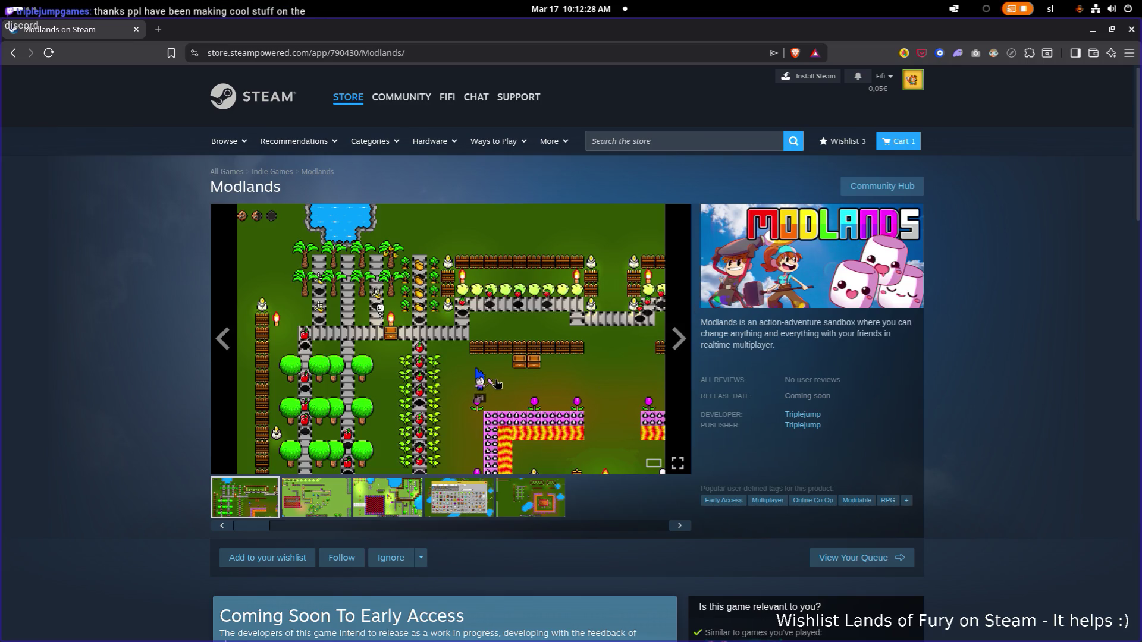
{"action": "left_click", "coordinate": [335, 503]}
{"action": "left_click", "coordinate": [393, 506]}
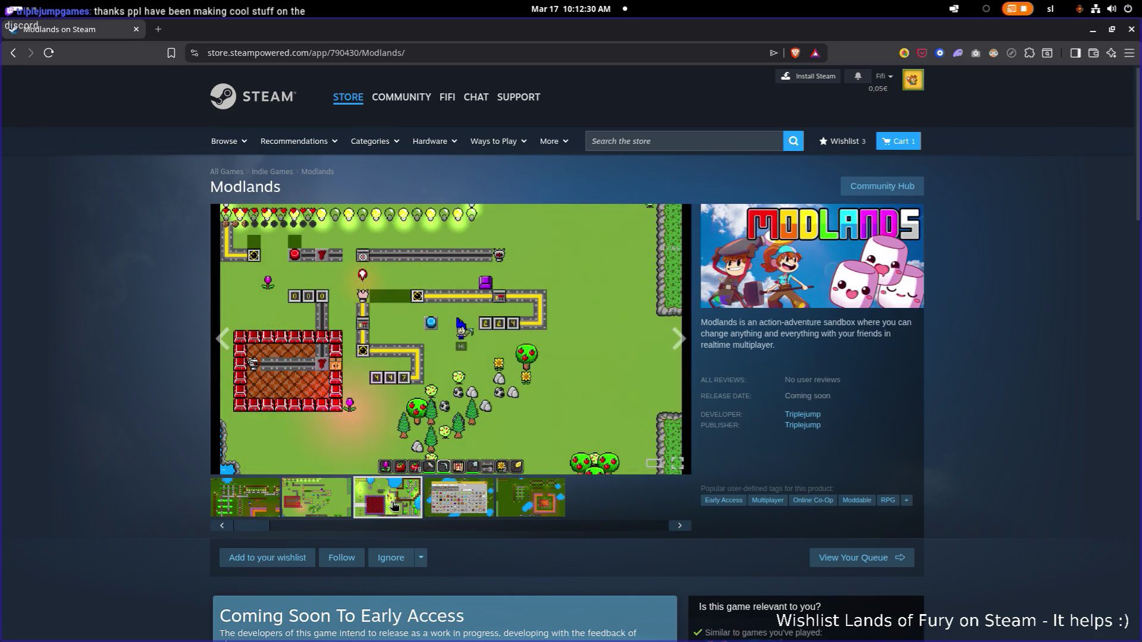
{"action": "left_click", "coordinate": [470, 504]}
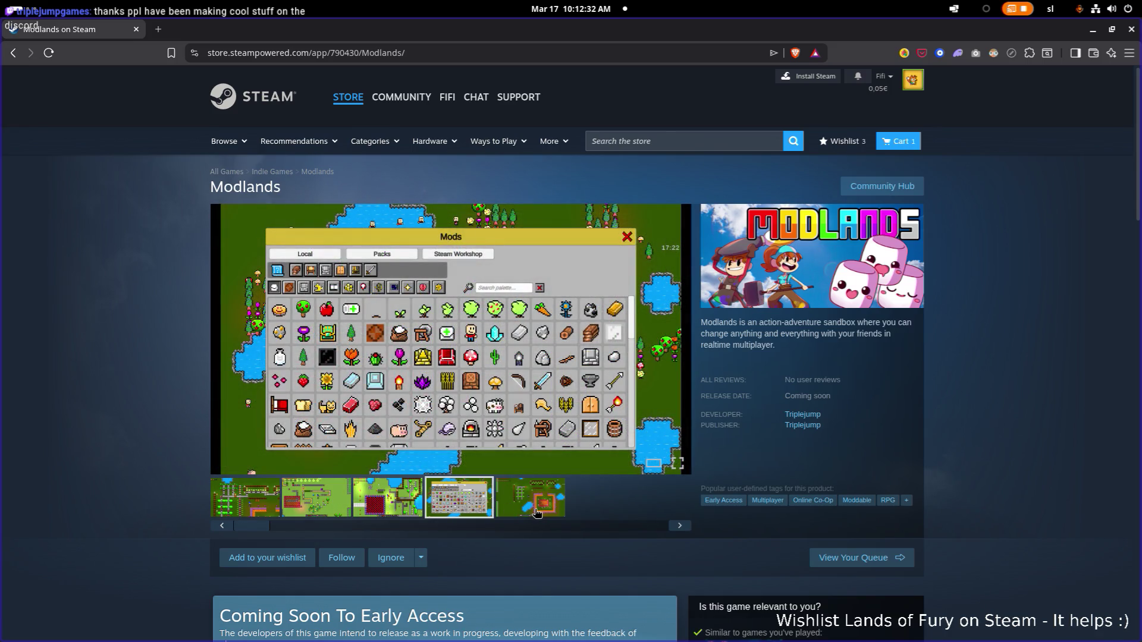
{"action": "left_click", "coordinate": [537, 512]}
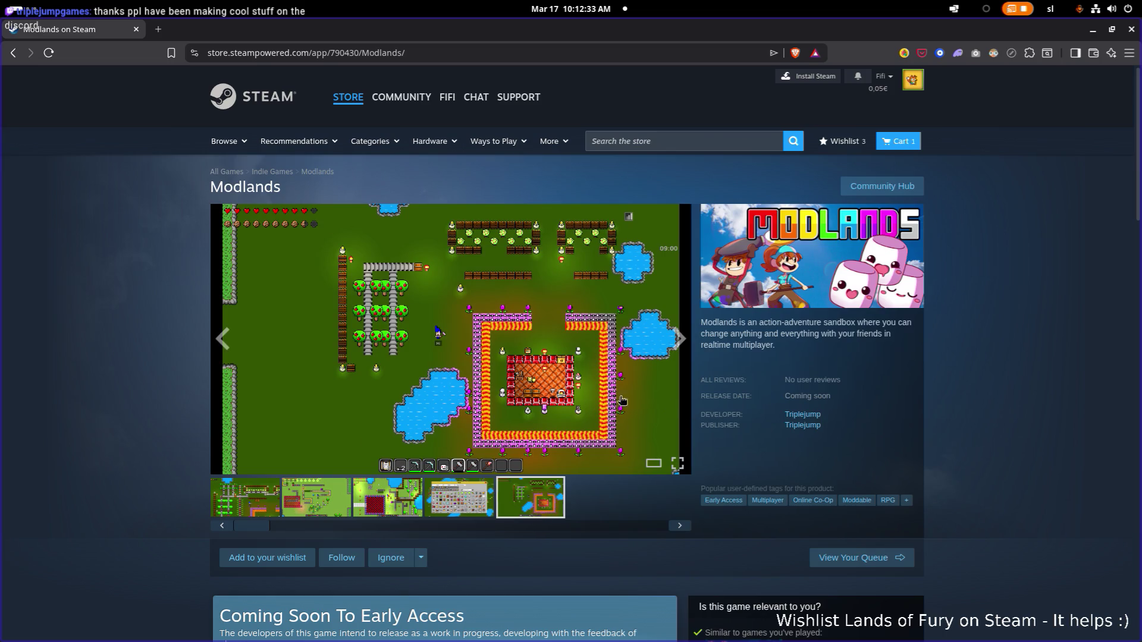
{"action": "left_click", "coordinate": [802, 413]}
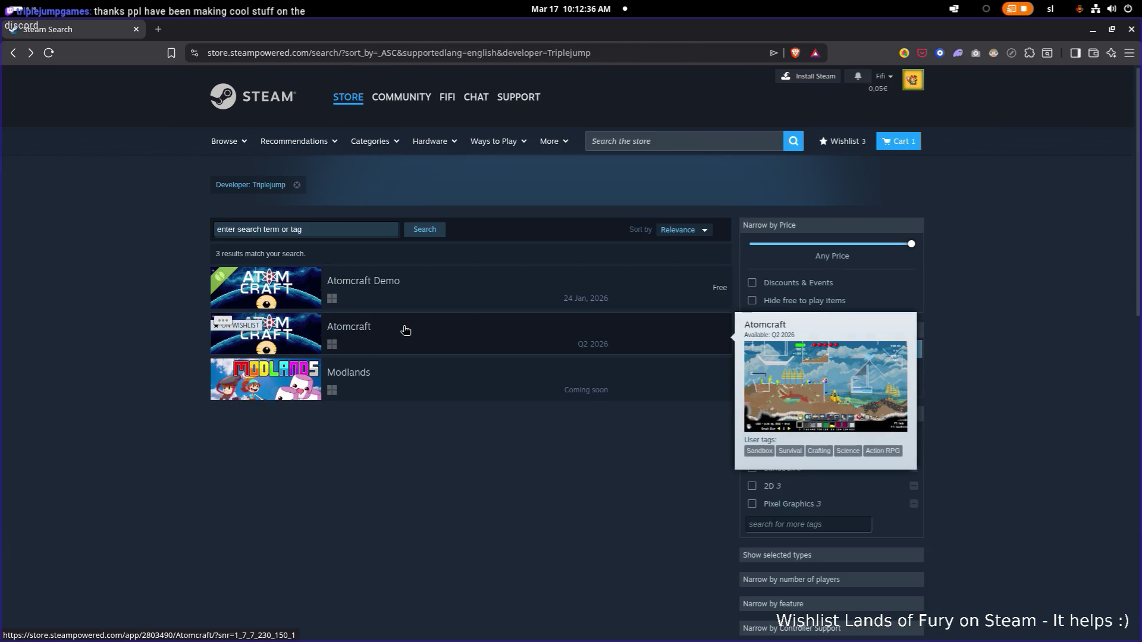
{"action": "left_click", "coordinate": [405, 330]}
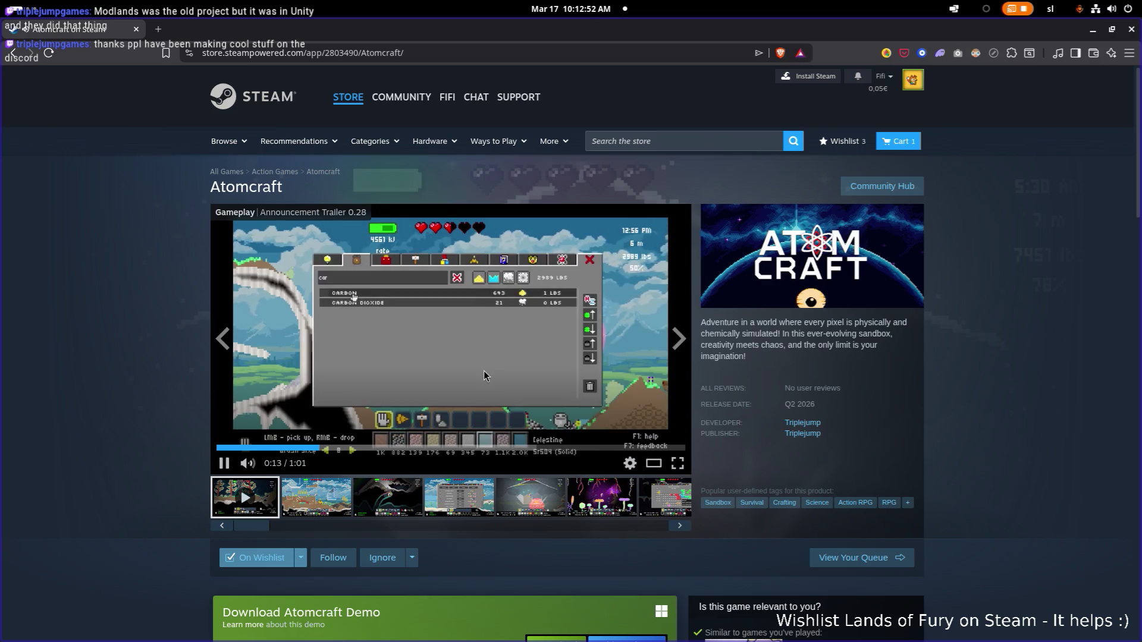
- Pause the Atomcraft trailer and minimize the browser to reveal the Godot editor
{"action": "left_click", "coordinate": [490, 337]}
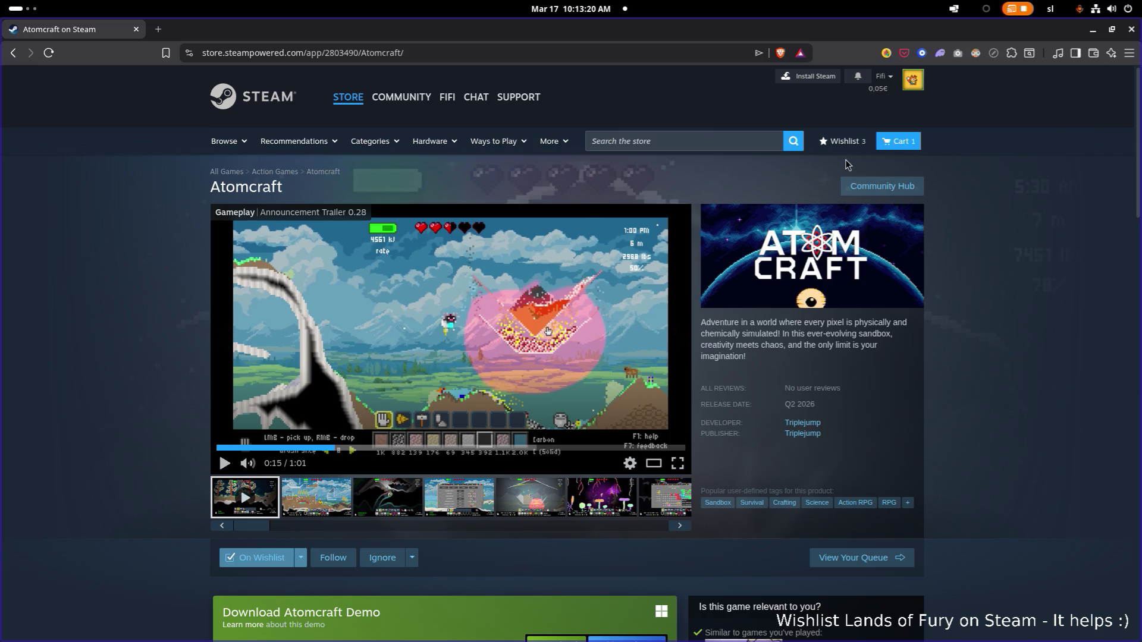
{"action": "left_click", "coordinate": [1090, 33]}
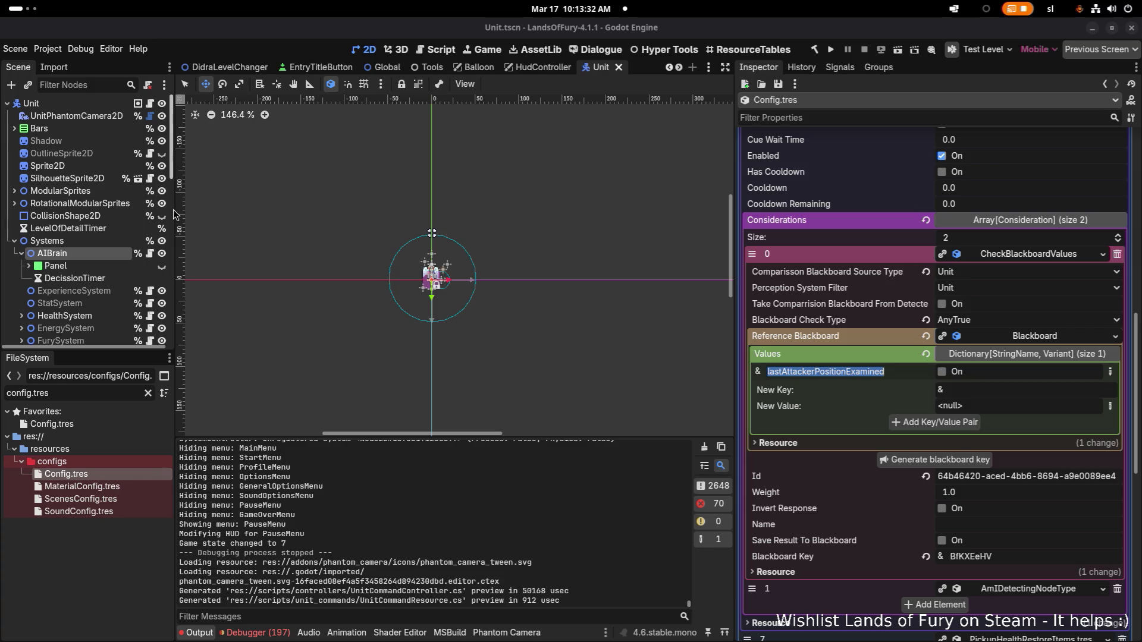
- Expand the Systems node to show AIBrain, HealthSystem, MovementSystem and PerceptionSystem, and resize the Scene dock and Inspector
{"action": "left_click", "coordinate": [17, 240]}
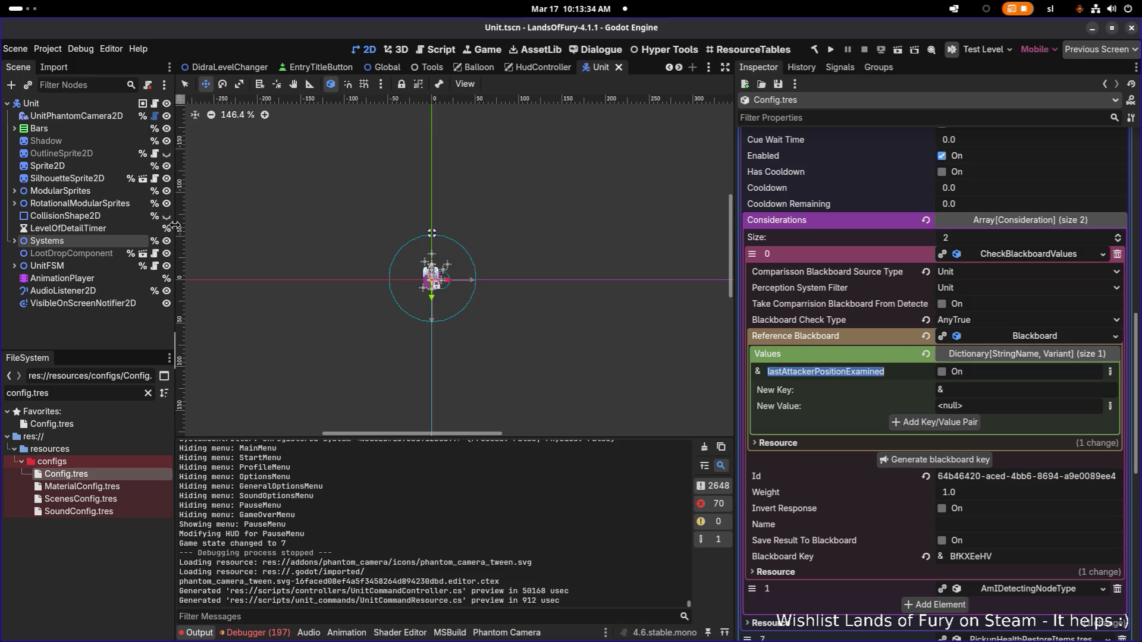
{"action": "left_click_drag", "start_coordinate": [175, 229], "coordinate": [390, 229]}
{"action": "left_click", "coordinate": [14, 241]}
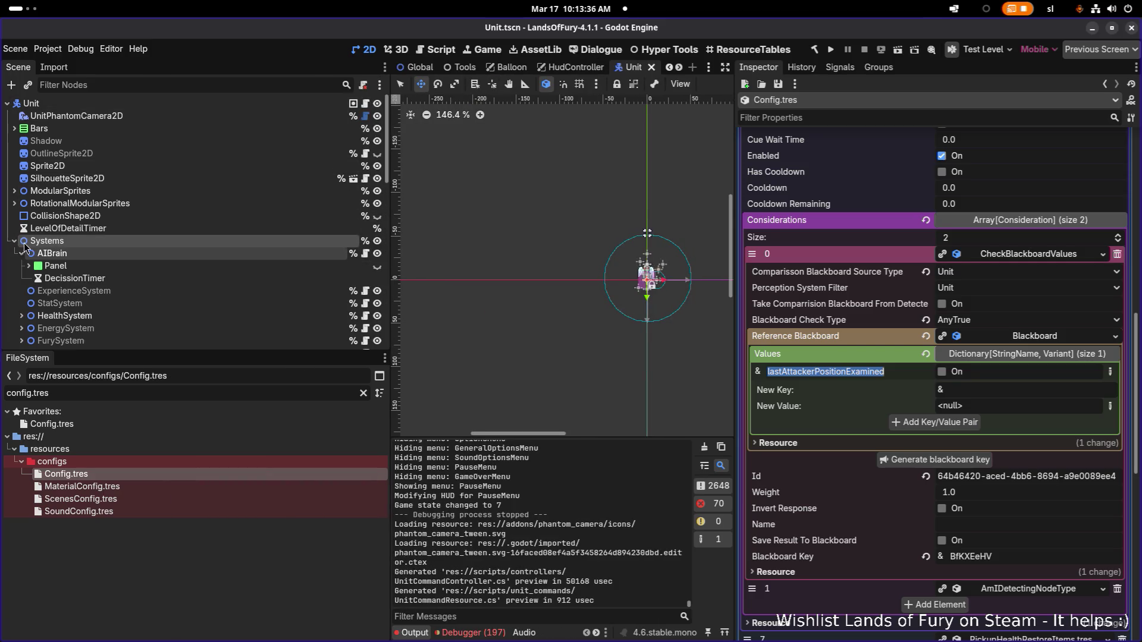
{"action": "scroll", "coordinate": [88, 279], "scroll_direction": "down", "scroll_amount": 2}
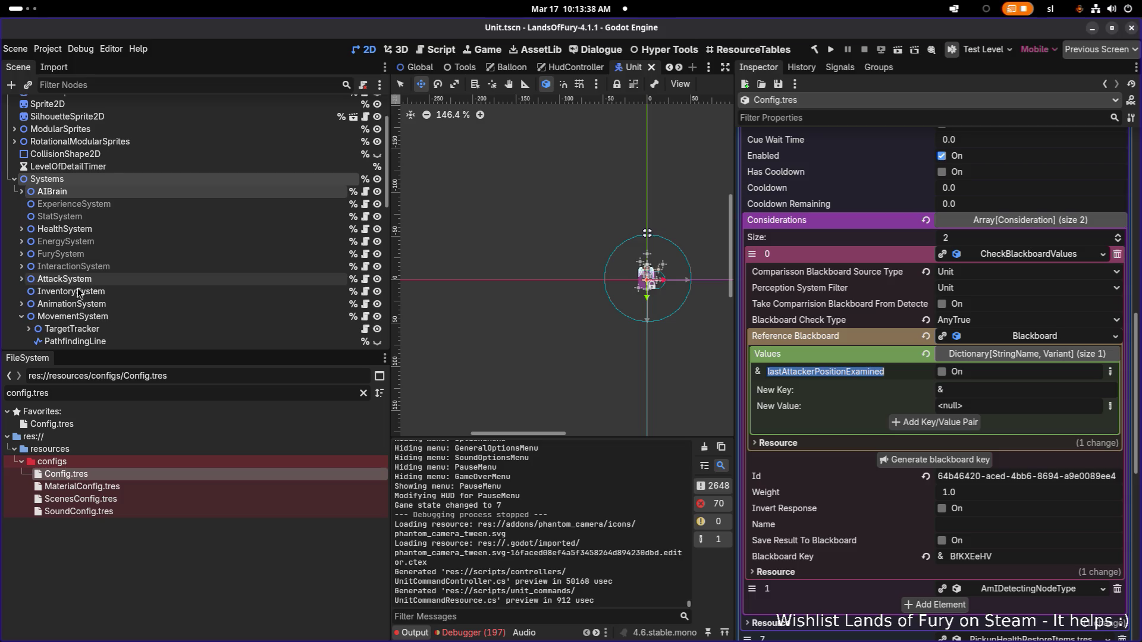
{"action": "left_click", "coordinate": [22, 316]}
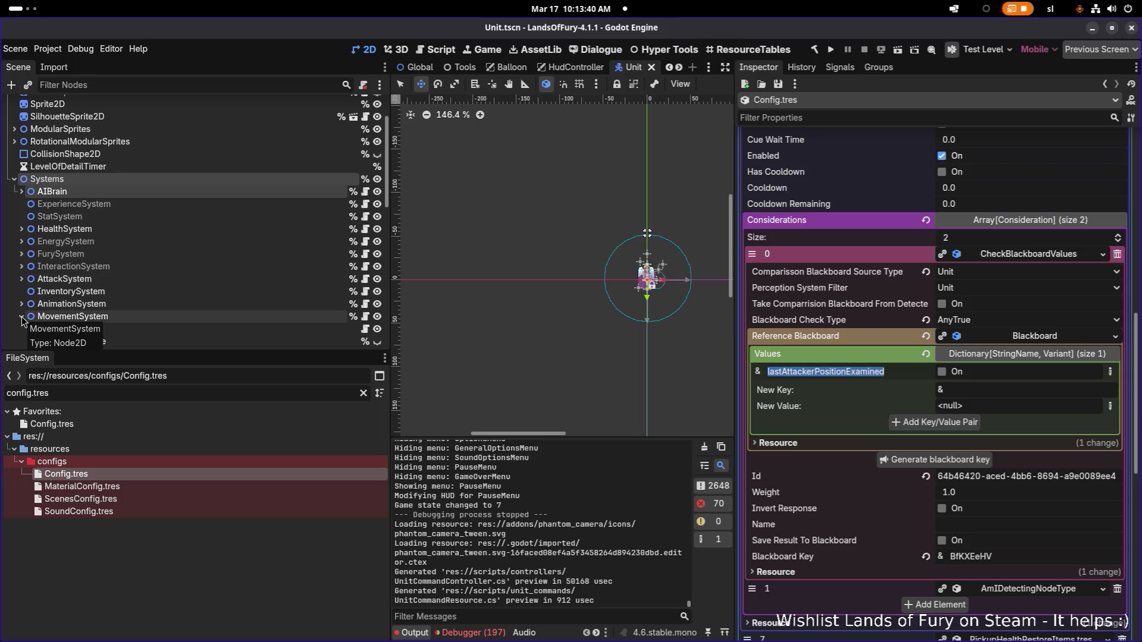
{"action": "left_click", "coordinate": [22, 319]}
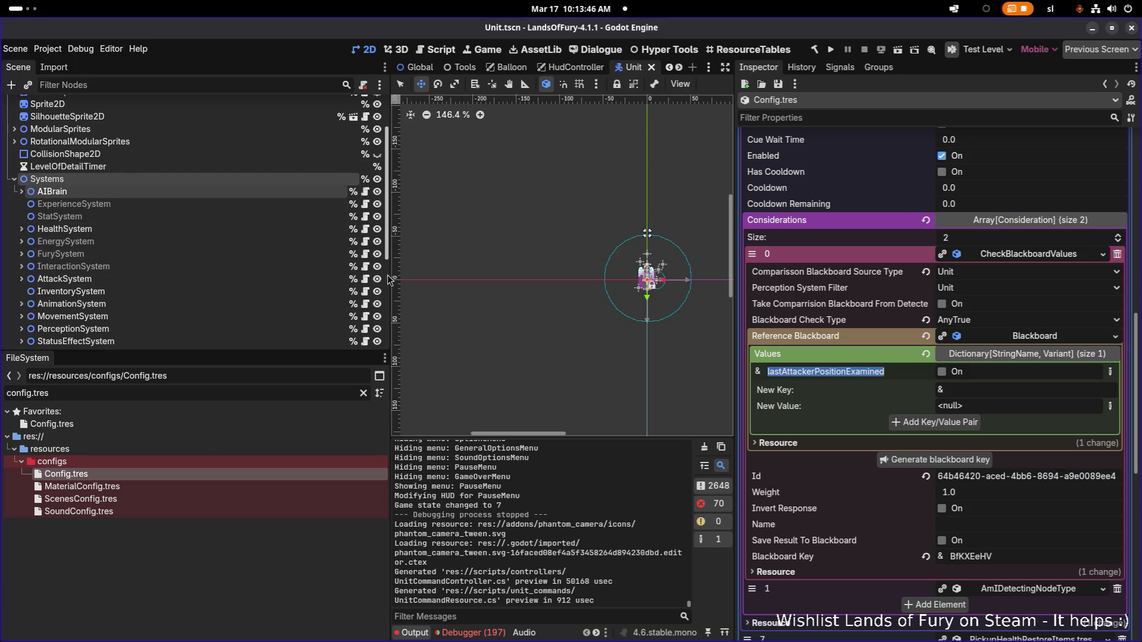
{"action": "left_click_drag", "start_coordinate": [388, 277], "coordinate": [286, 265]}
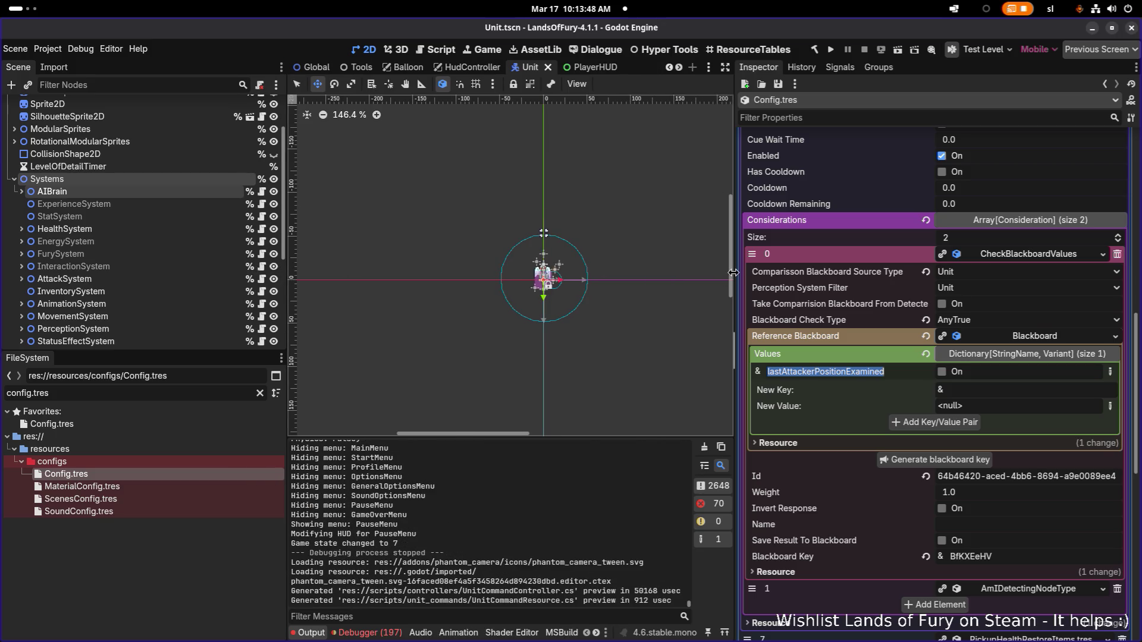
{"action": "left_click_drag", "start_coordinate": [734, 274], "coordinate": [795, 268]}
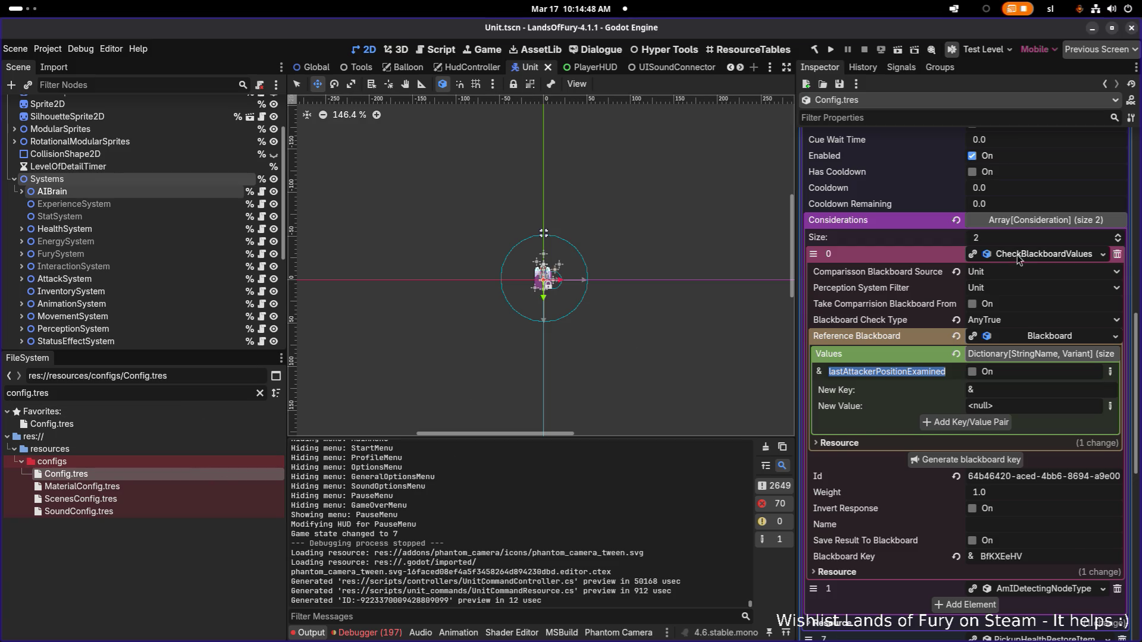
- Expand the PickupHealthRestoreItem action in the Inspector, then run the project to its main menu
{"action": "scroll", "coordinate": [953, 295], "scroll_direction": "up", "scroll_amount": 10}
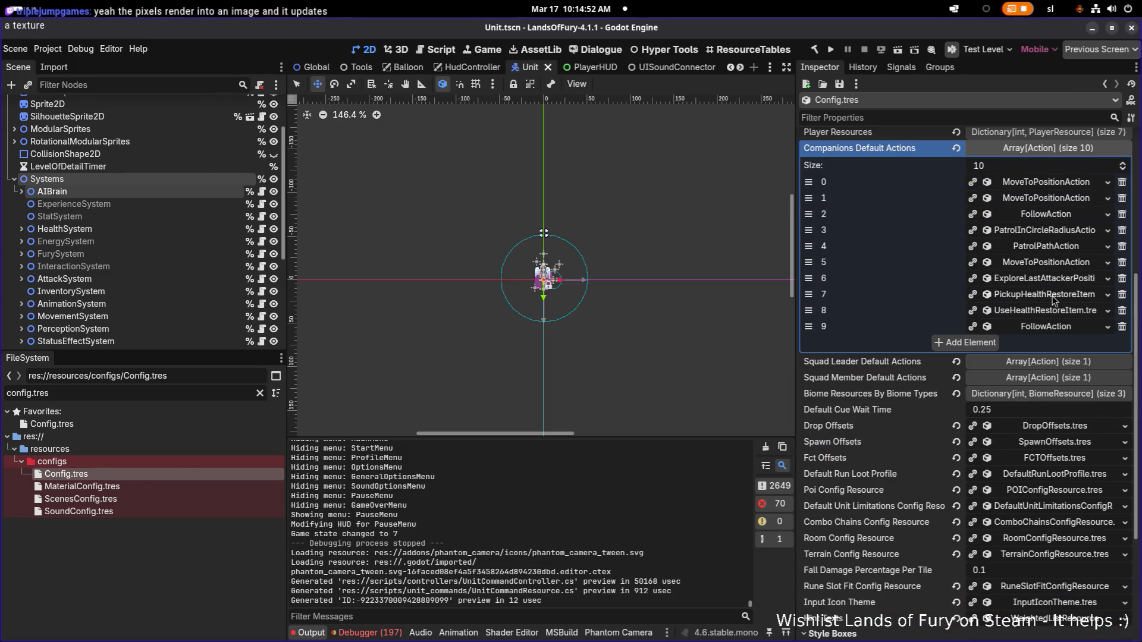
{"action": "left_click", "coordinate": [1052, 294]}
{"action": "left_click", "coordinate": [1052, 294]}
{"action": "left_click", "coordinate": [1013, 295]}
{"action": "scroll", "coordinate": [1006, 306], "scroll_direction": "down", "scroll_amount": 5}
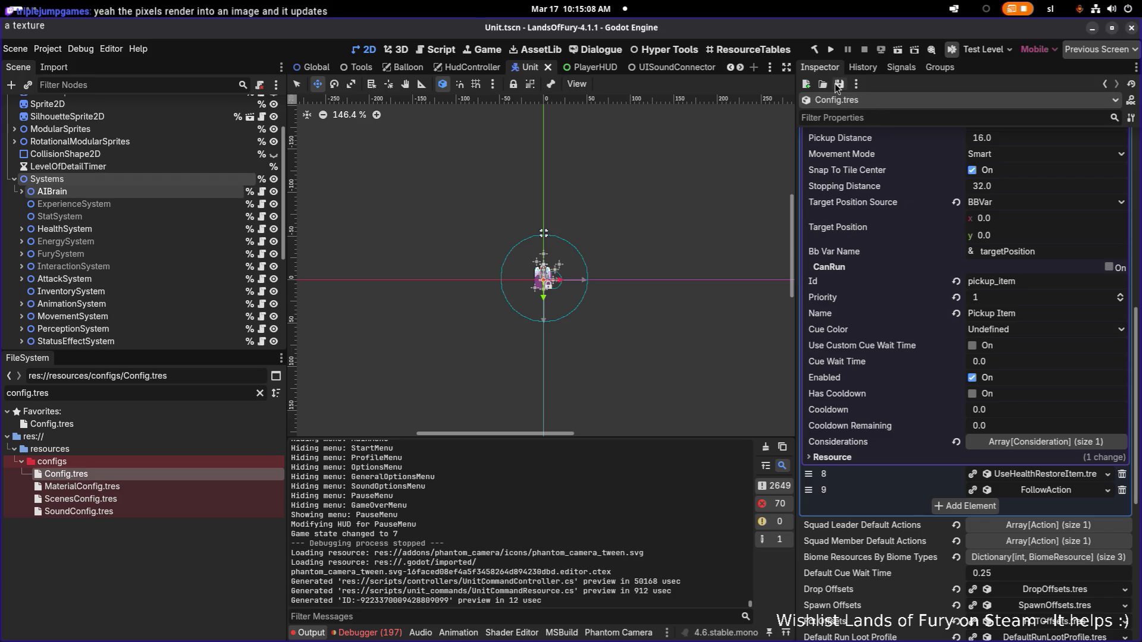
{"action": "left_click", "coordinate": [829, 49]}
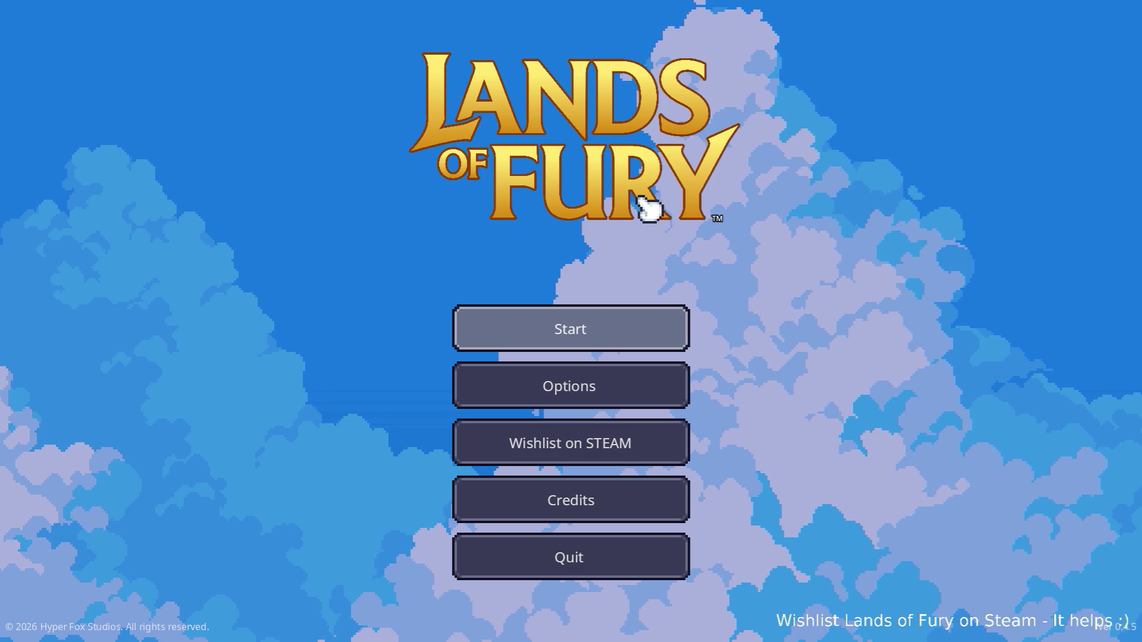
- Start the game with the first saved profile, walk north, equip the bow and show the overlay map
{"action": "left_click", "coordinate": [591, 314]}
{"action": "left_click", "coordinate": [572, 324]}
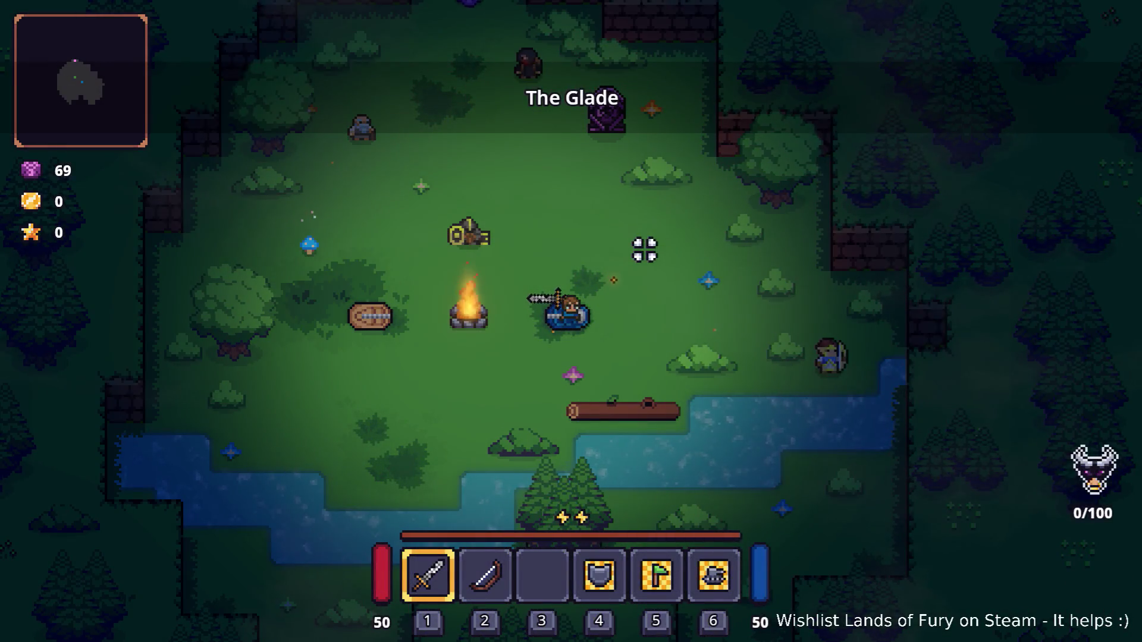
{"action": "key", "text": "w"}
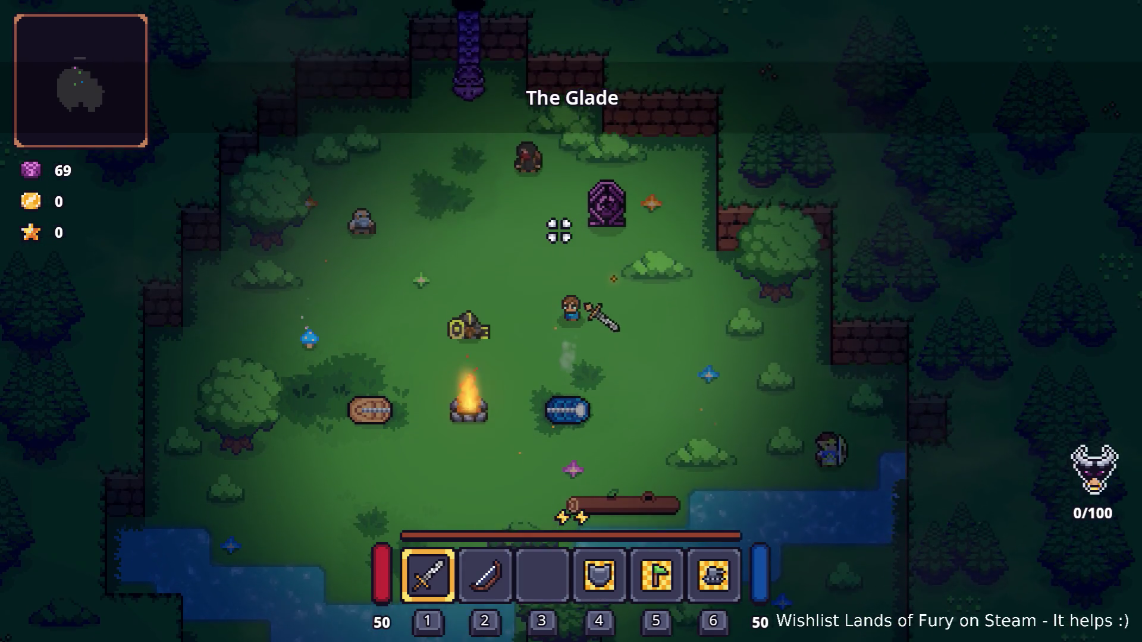
{"action": "key", "text": "w"}
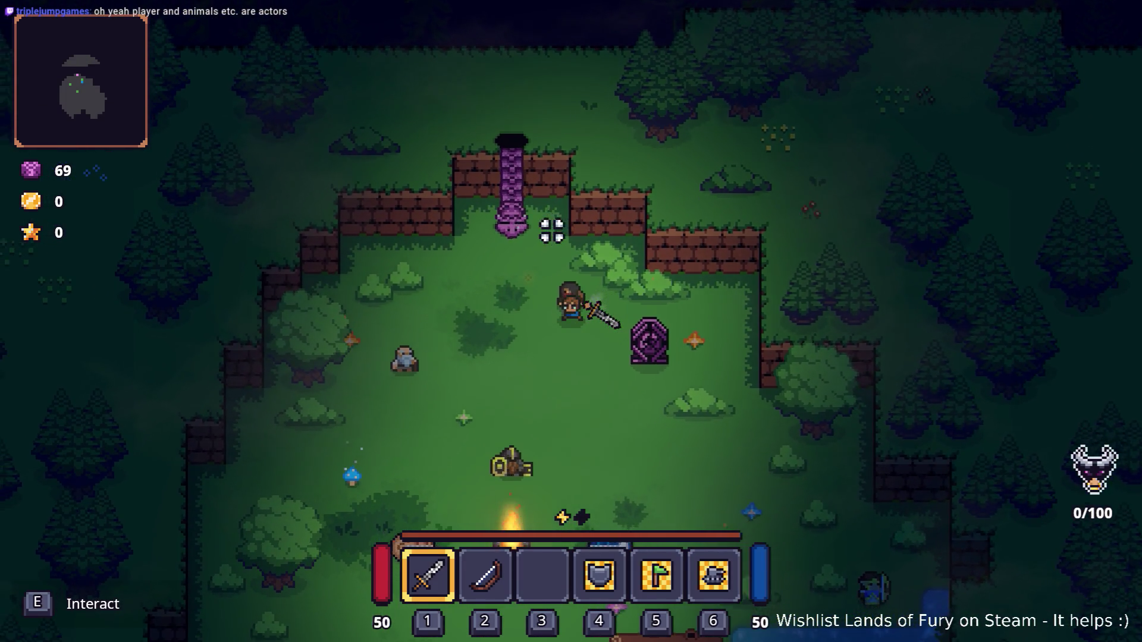
{"action": "key", "text": "w"}
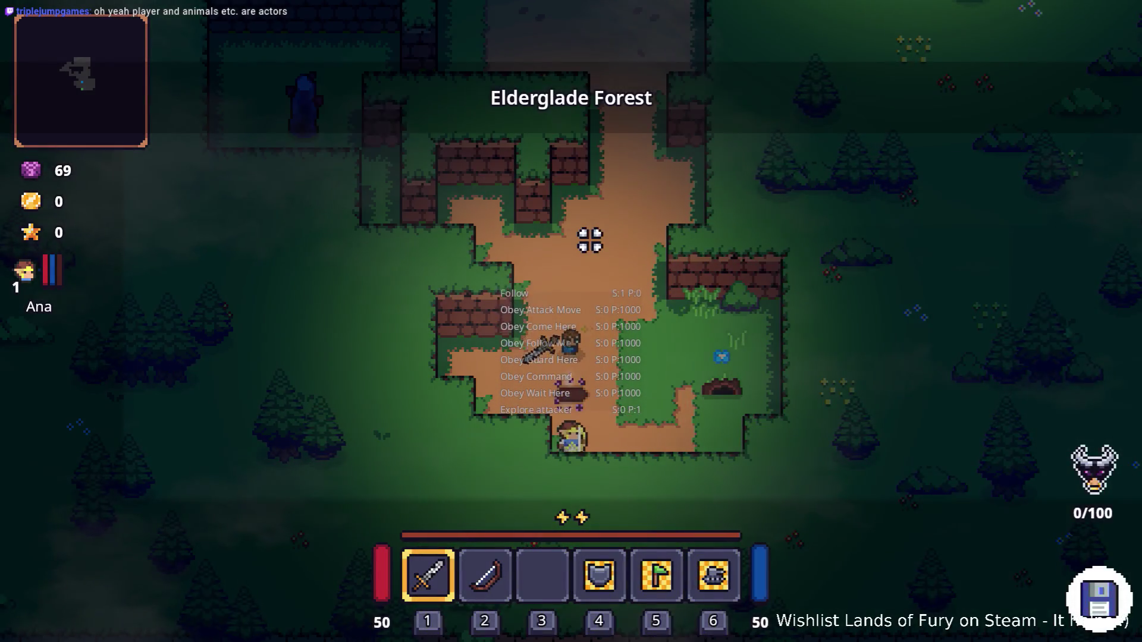
{"action": "key", "text": "2"}
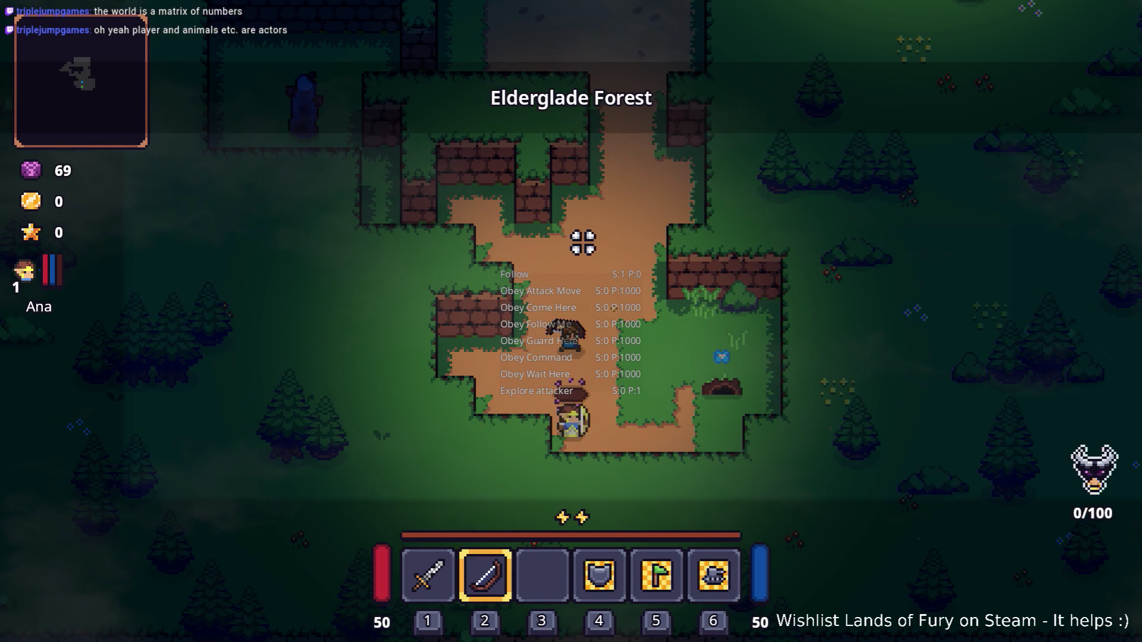
{"action": "scroll", "coordinate": [582, 243], "scroll_direction": "down", "scroll_amount": 2}
{"action": "scroll", "coordinate": [582, 244], "scroll_direction": "down", "scroll_amount": 1}
{"action": "scroll", "coordinate": [582, 244], "scroll_direction": "up", "scroll_amount": 3}
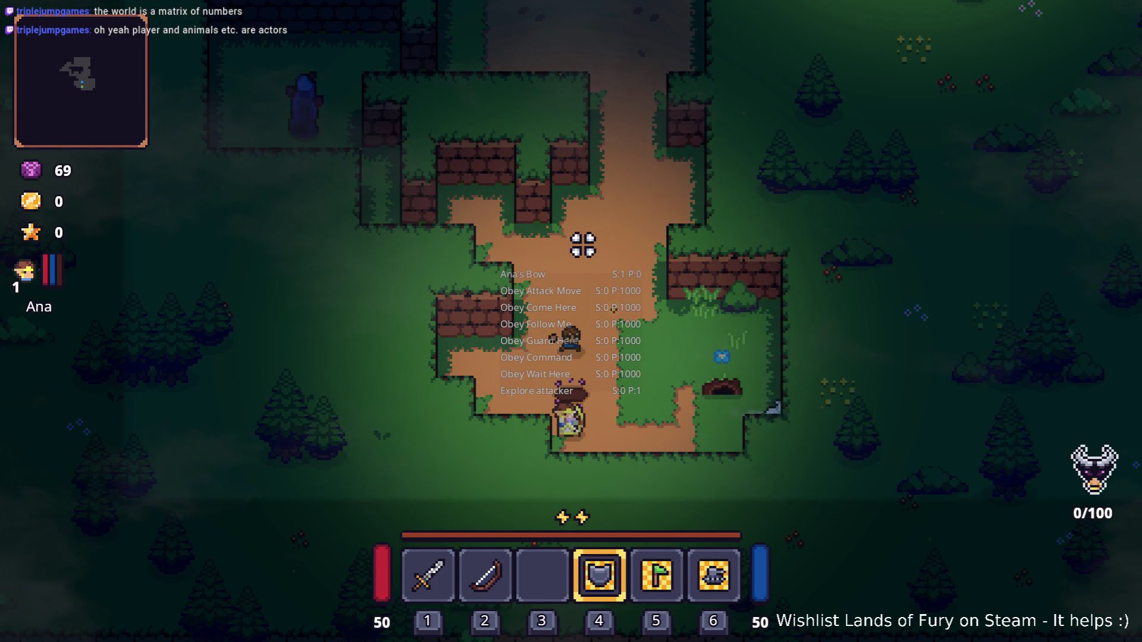
{"action": "key", "text": "Tab"}
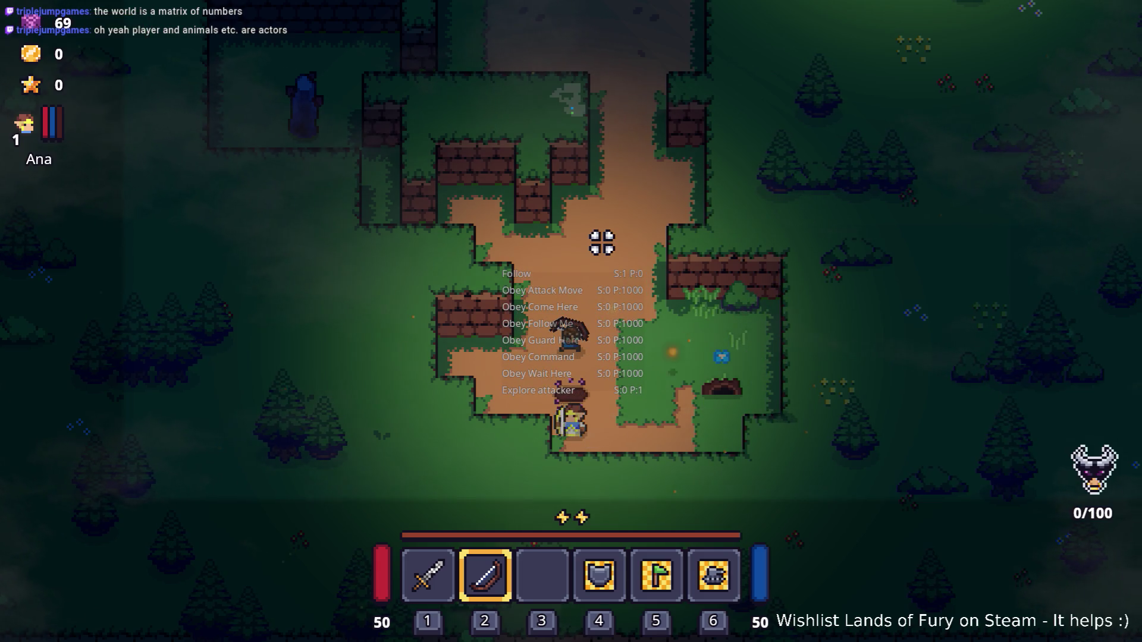
- Walk north up the dirt path, then loop across the grass back down toward the goblins
{"action": "key", "text": "w"}
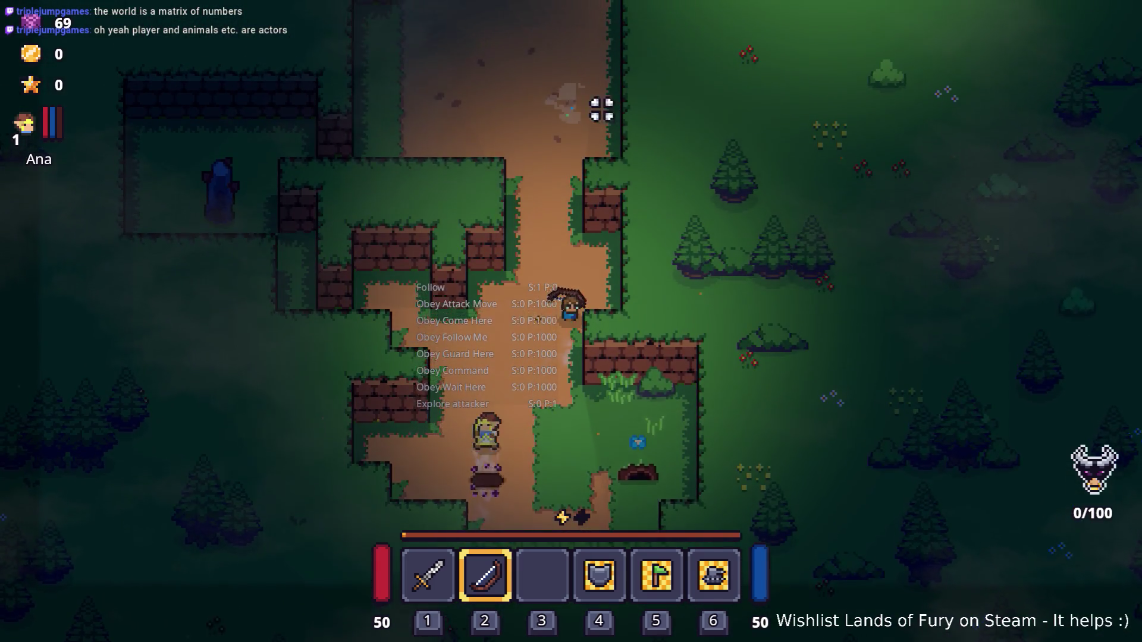
{"action": "key", "text": "w"}
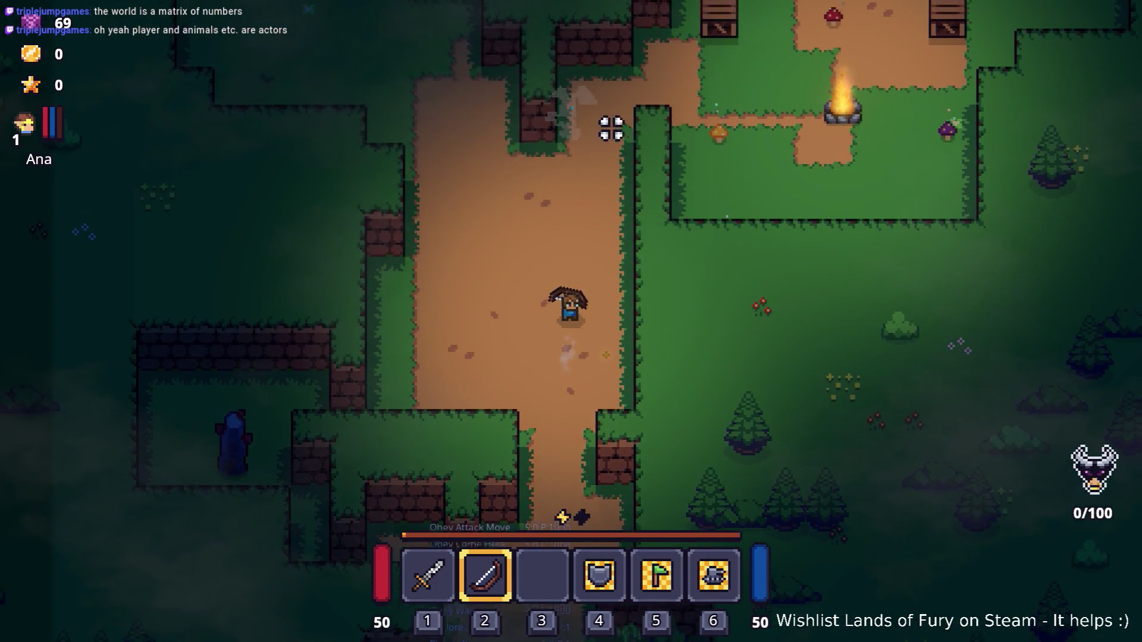
{"action": "key", "text": "w"}
{"action": "key", "text": "a"}
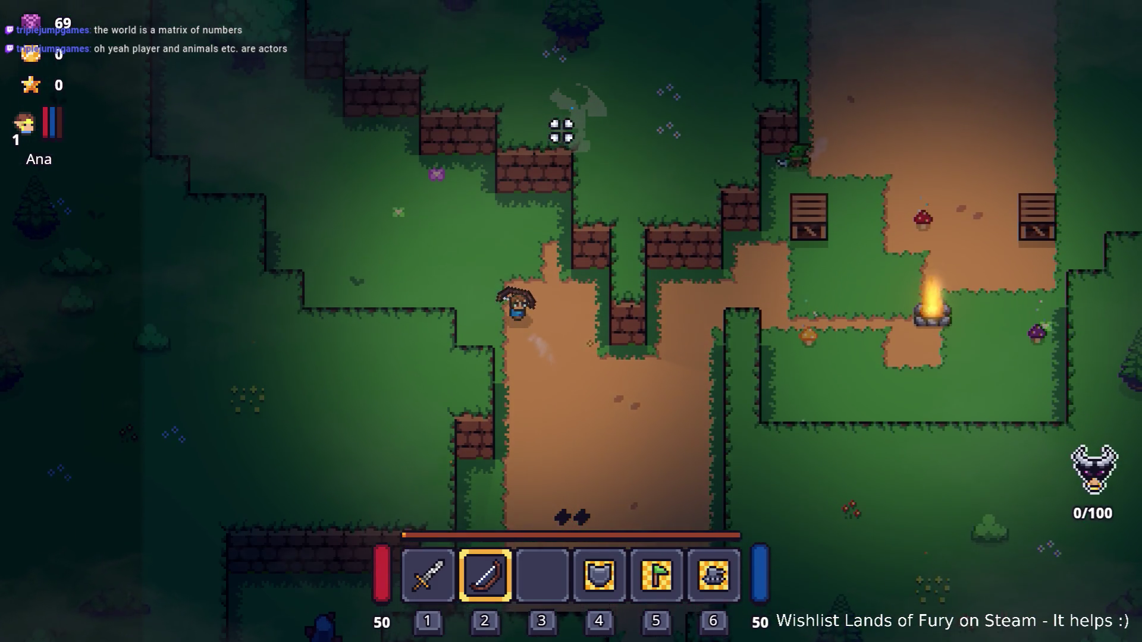
{"action": "key", "text": "a"}
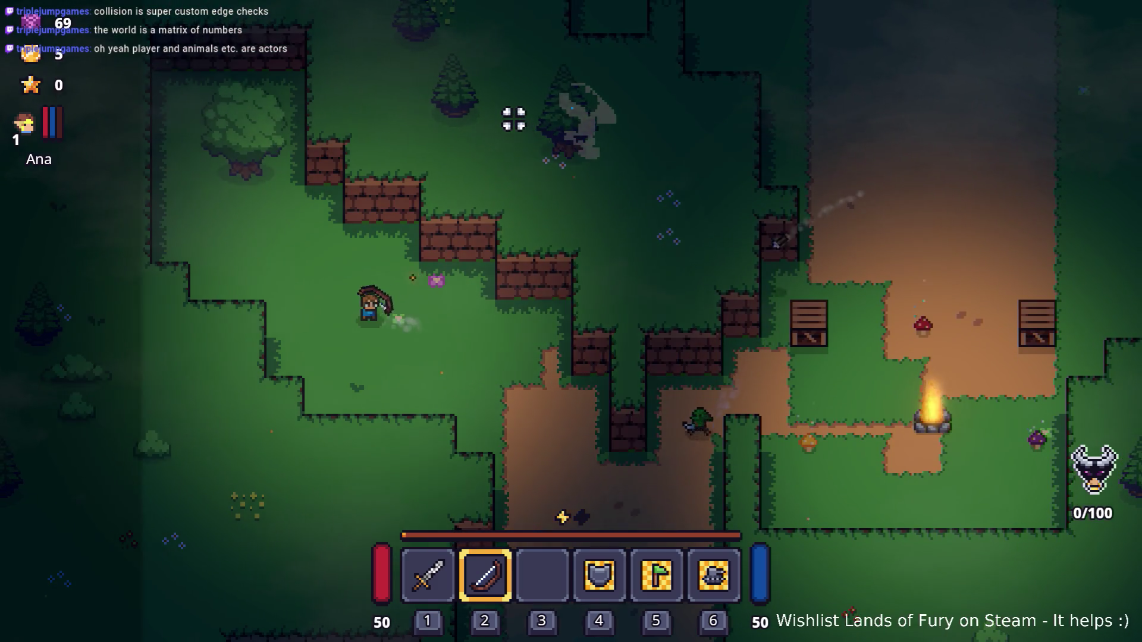
{"action": "key", "text": "s"}
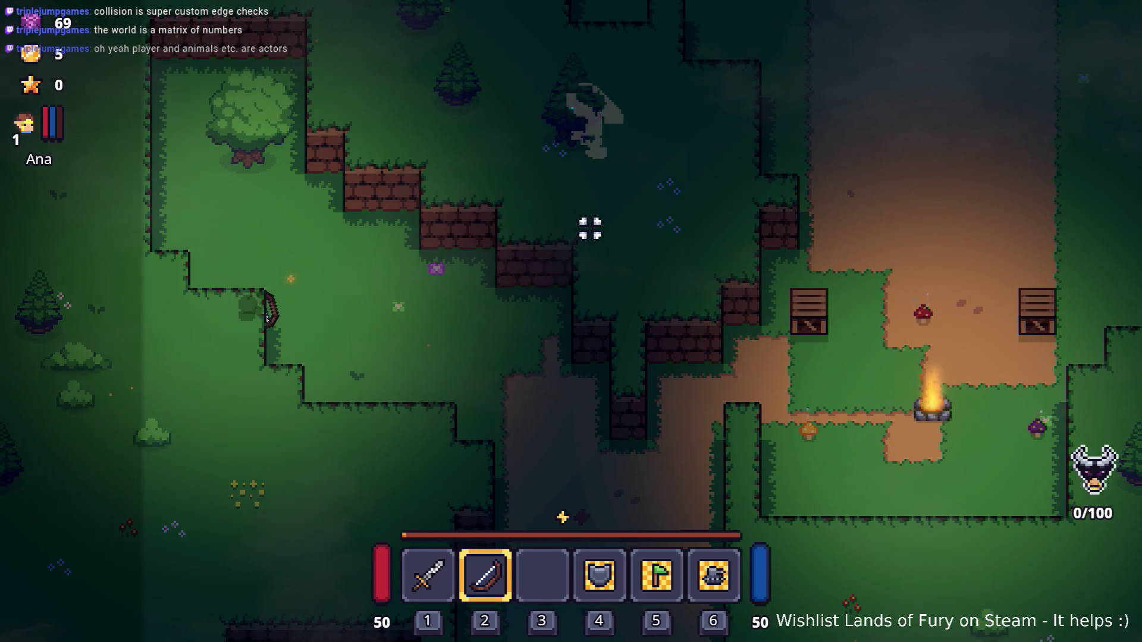
{"action": "key", "text": "d"}
{"action": "key", "text": "d"}
{"action": "key", "text": "s"}
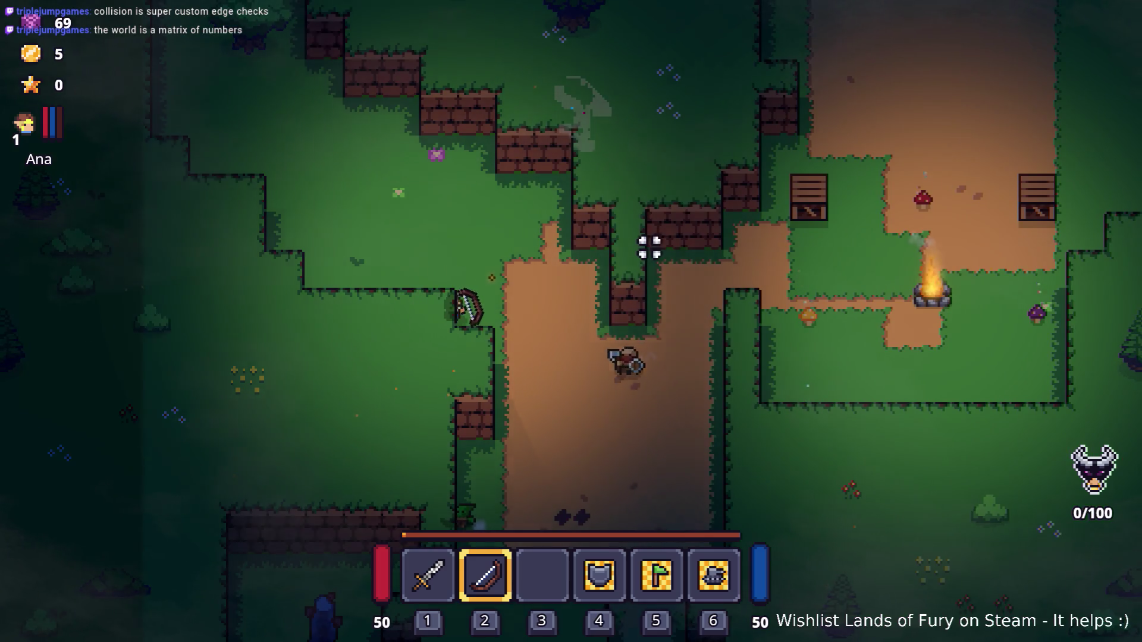
- Switch to the sword and fight the goblins, striking the grey goblin until it dies
{"action": "key", "text": "d"}
{"action": "key", "text": "1"}
{"action": "left_click", "coordinate": [522, 331]}
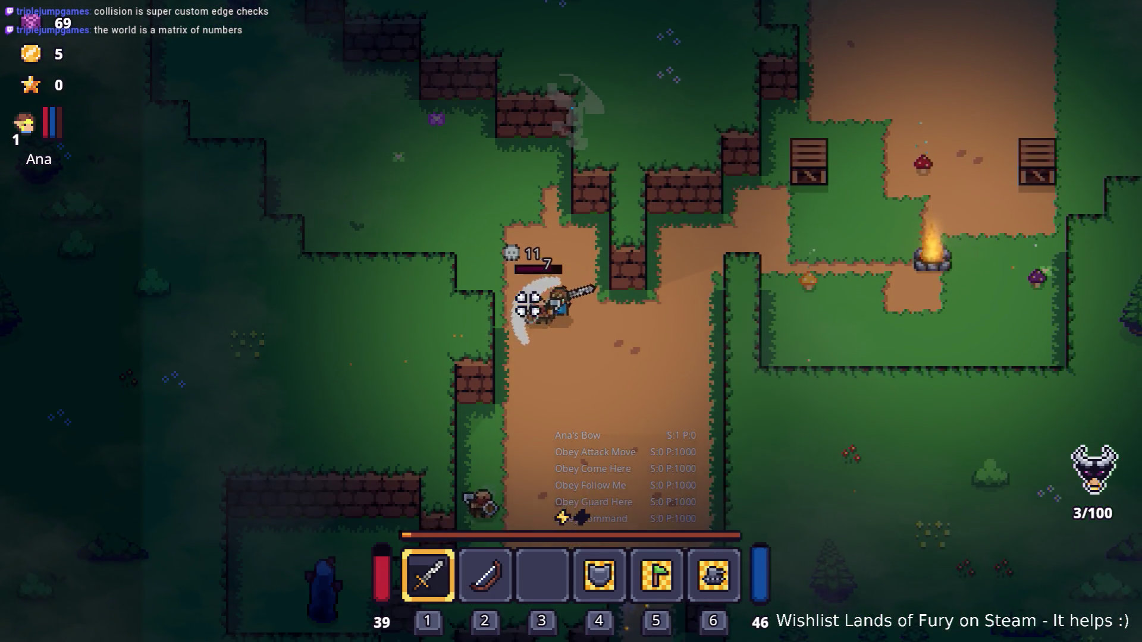
{"action": "left_click", "coordinate": [504, 290]}
{"action": "key", "text": "d"}
{"action": "key", "text": "s"}
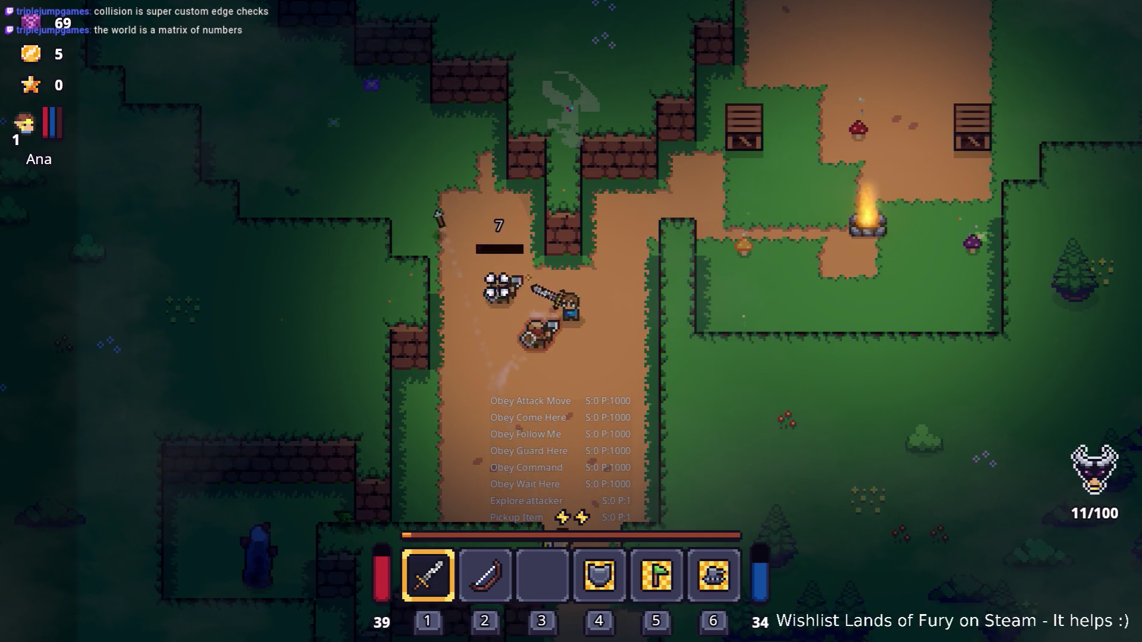
{"action": "left_click", "coordinate": [510, 242]}
{"action": "key", "text": "d"}
{"action": "key", "text": "s"}
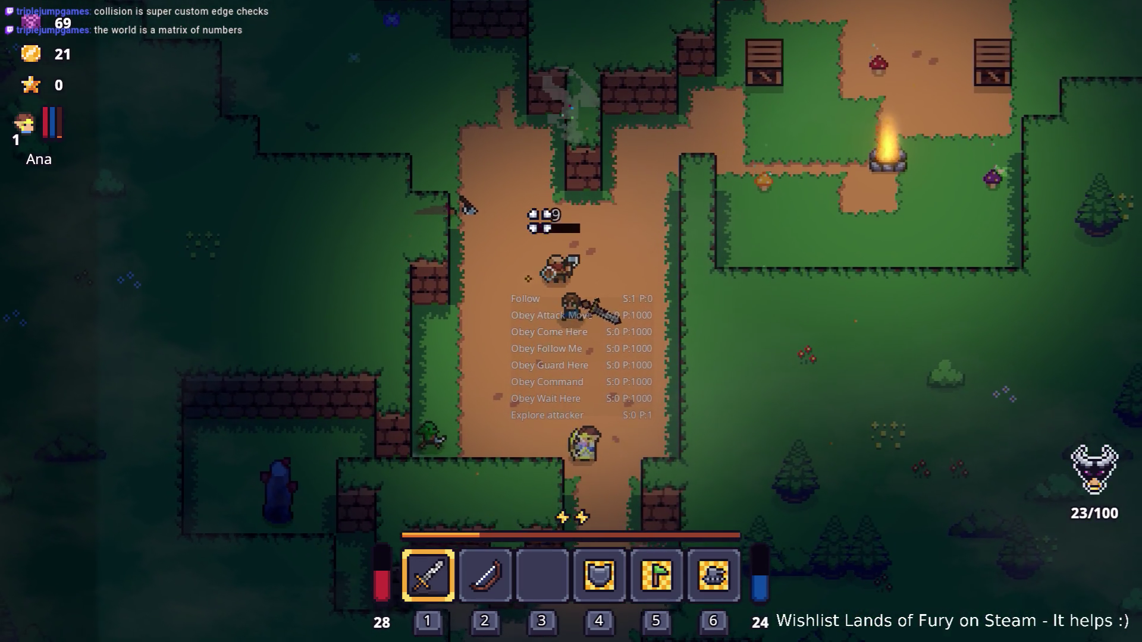
- Walk up the path, pause the game with Esc, and quit to the desktop
{"action": "key", "text": "w"}
{"action": "key", "text": "Escape"}
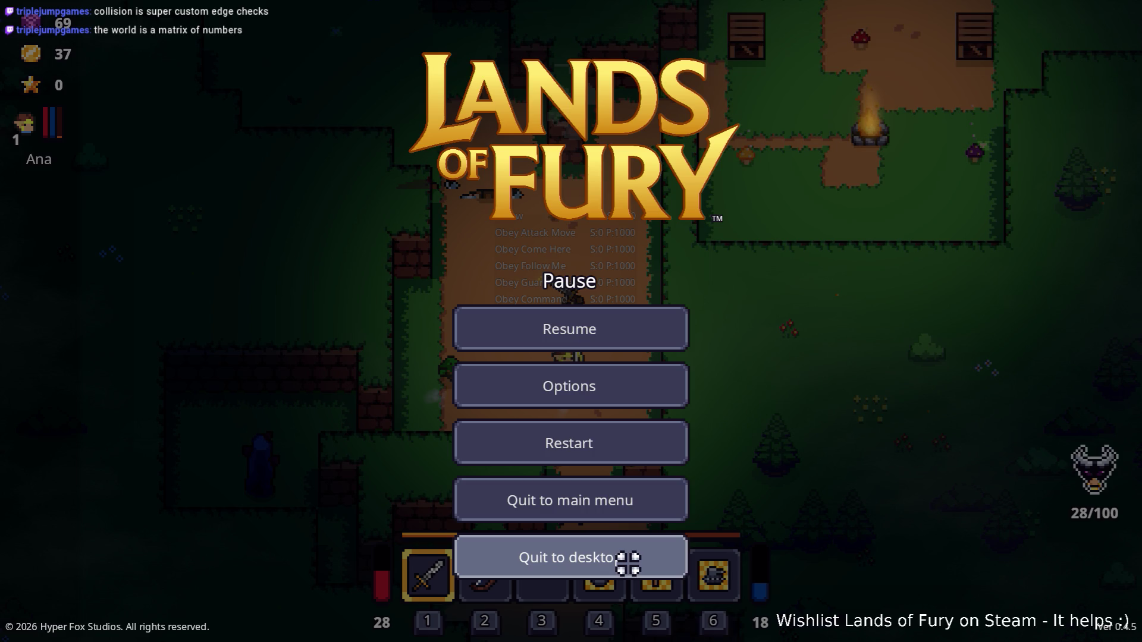
{"action": "left_click", "coordinate": [627, 563]}
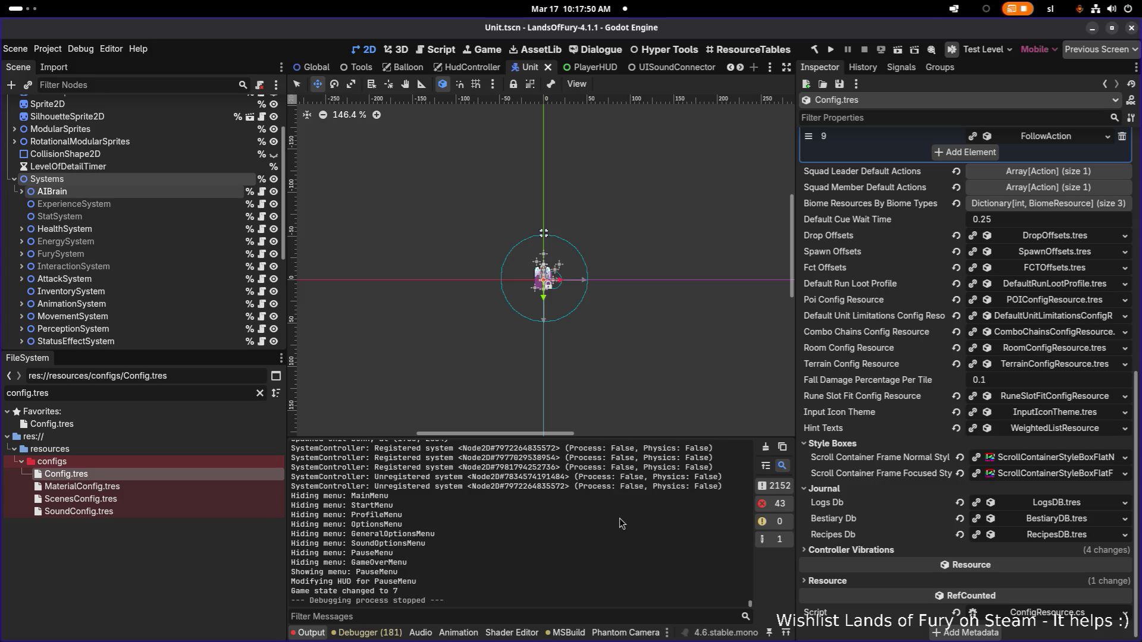
- Back in Godot, review the Companions Default Actions and expand PickupHealthRestoreItem (Pickup Distance 16.0, Stopping Distance 32.0)
{"action": "key", "text": "alt+Tab"}
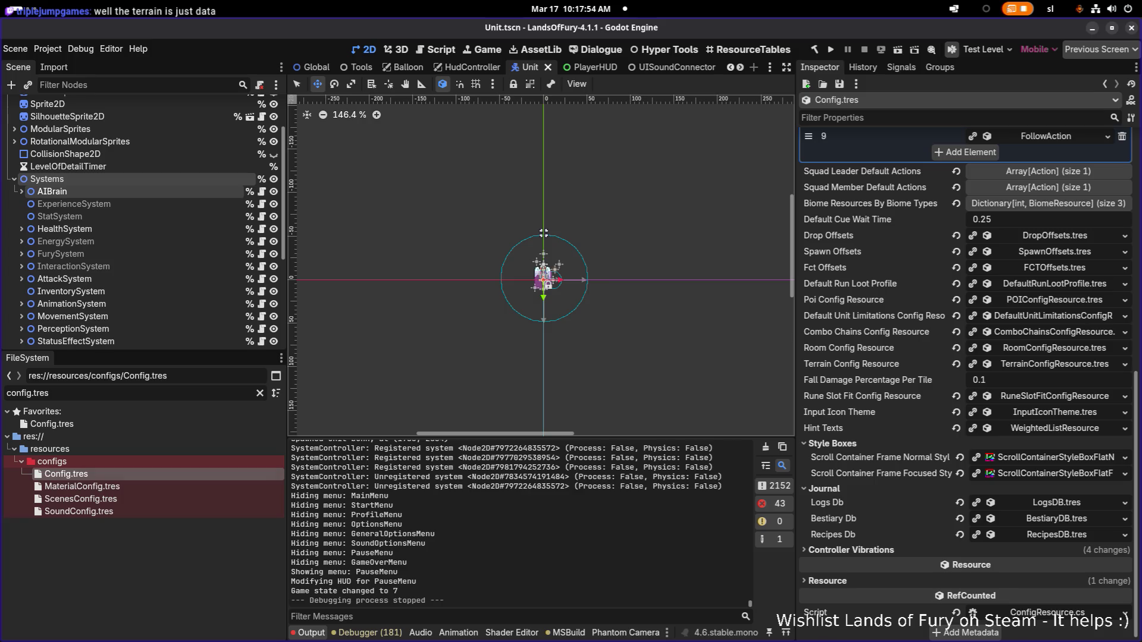
{"action": "scroll", "coordinate": [642, 481], "scroll_direction": "up", "scroll_amount": 1}
{"action": "scroll", "coordinate": [1020, 437], "scroll_direction": "up", "scroll_amount": 2}
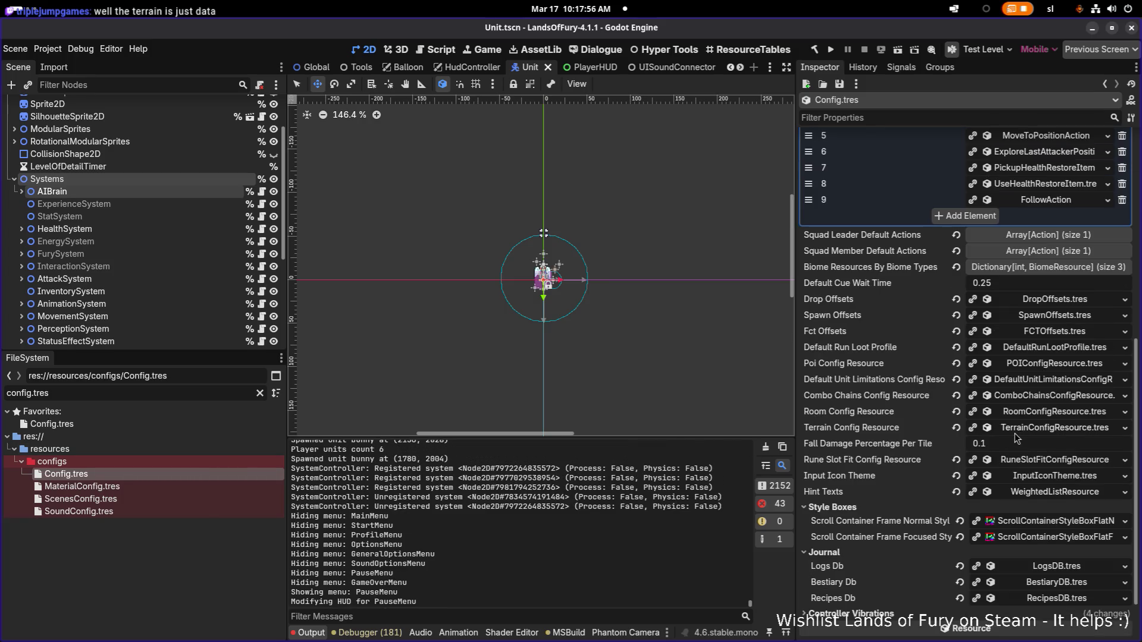
{"action": "scroll", "coordinate": [1010, 440], "scroll_direction": "up", "scroll_amount": 8}
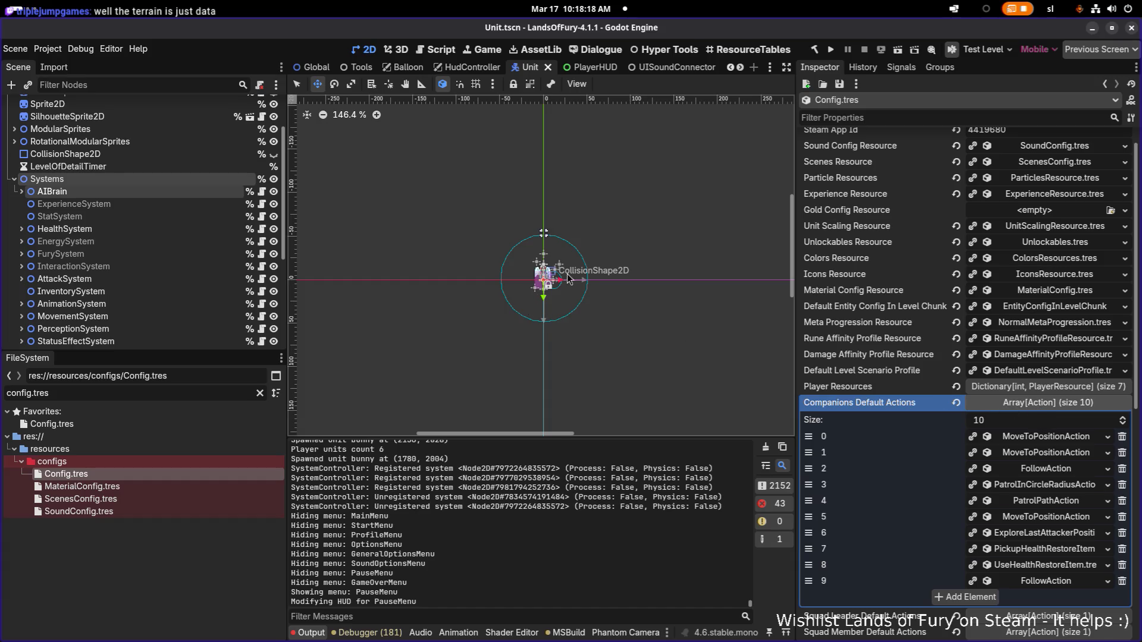
{"action": "scroll", "coordinate": [540, 293], "scroll_direction": "up", "scroll_amount": 2}
{"action": "scroll", "coordinate": [539, 293], "scroll_direction": "up", "scroll_amount": 12}
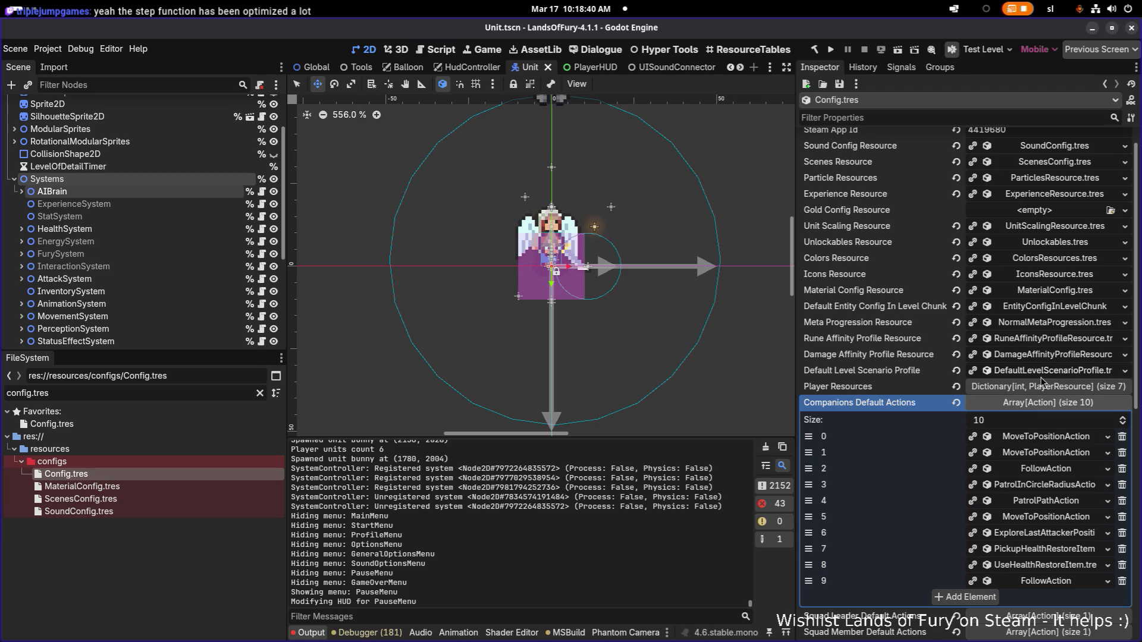
{"action": "scroll", "coordinate": [1065, 416], "scroll_direction": "down", "scroll_amount": 2}
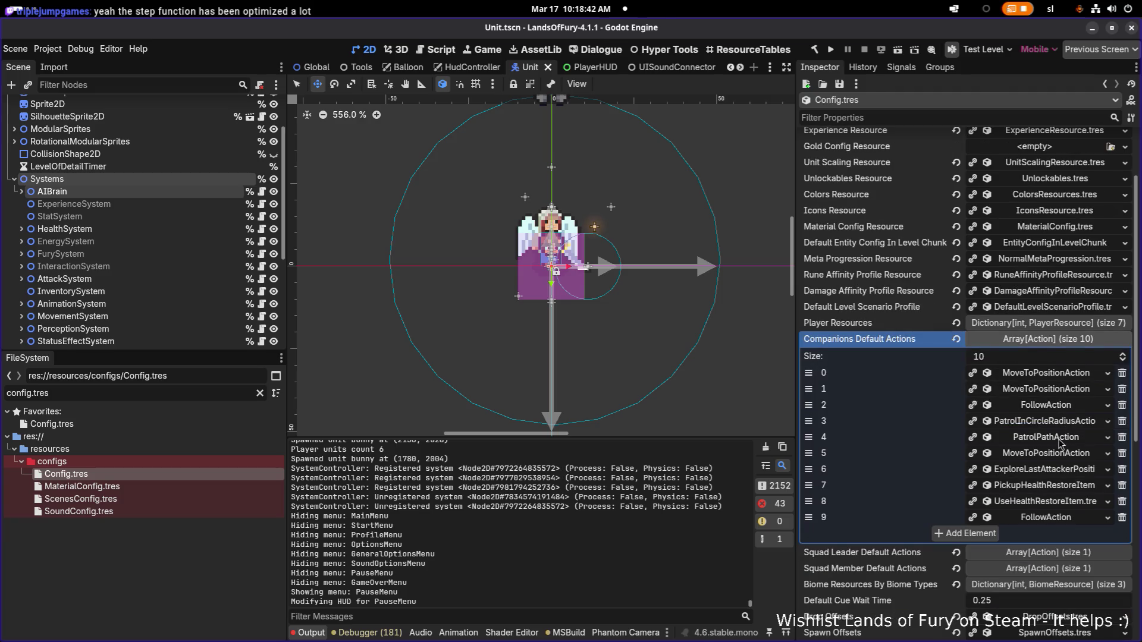
{"action": "left_click", "coordinate": [1050, 490]}
- Expand the UseHealthRestoreItem companion action's settings in the Inspector
{"action": "scroll", "coordinate": [1048, 487], "scroll_direction": "down", "scroll_amount": 5}
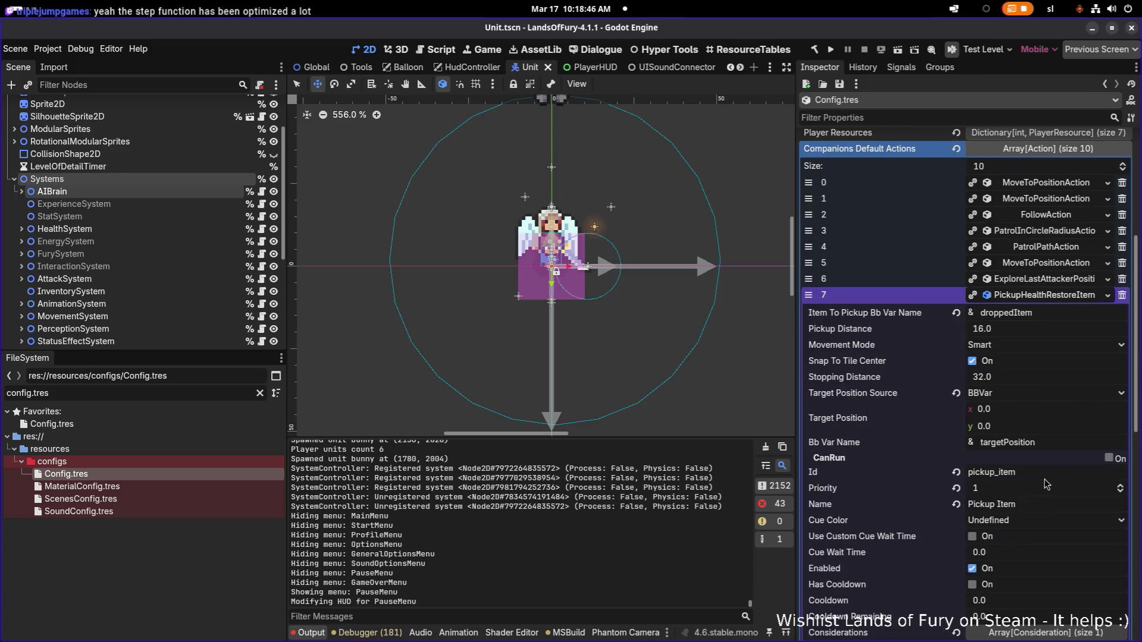
{"action": "scroll", "coordinate": [1047, 484], "scroll_direction": "down", "scroll_amount": 5}
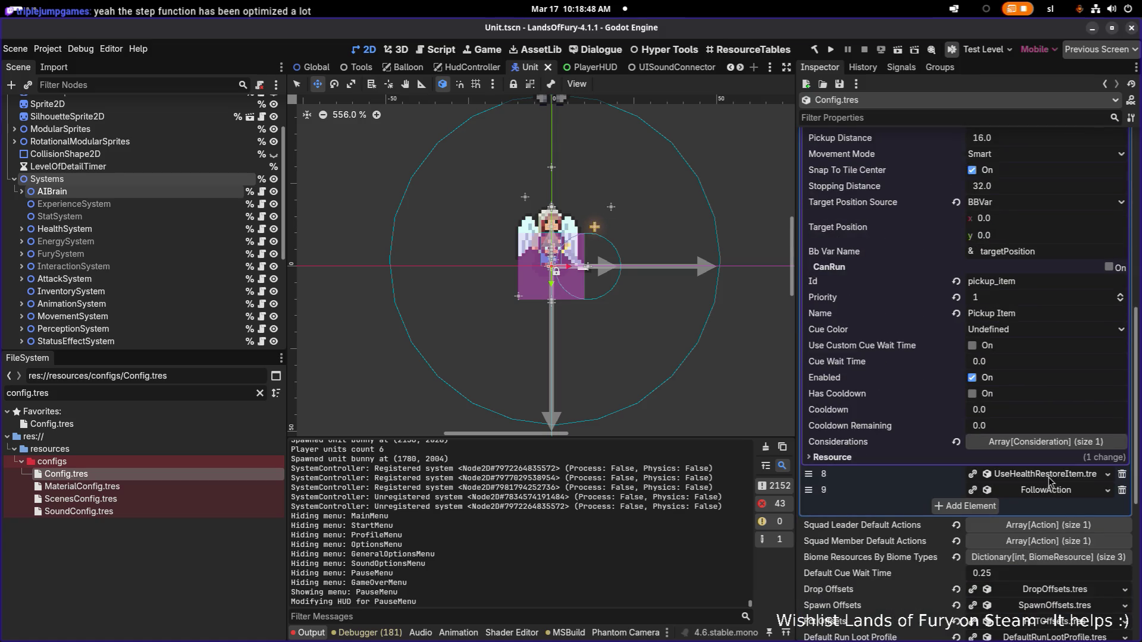
{"action": "left_click", "coordinate": [1049, 480]}
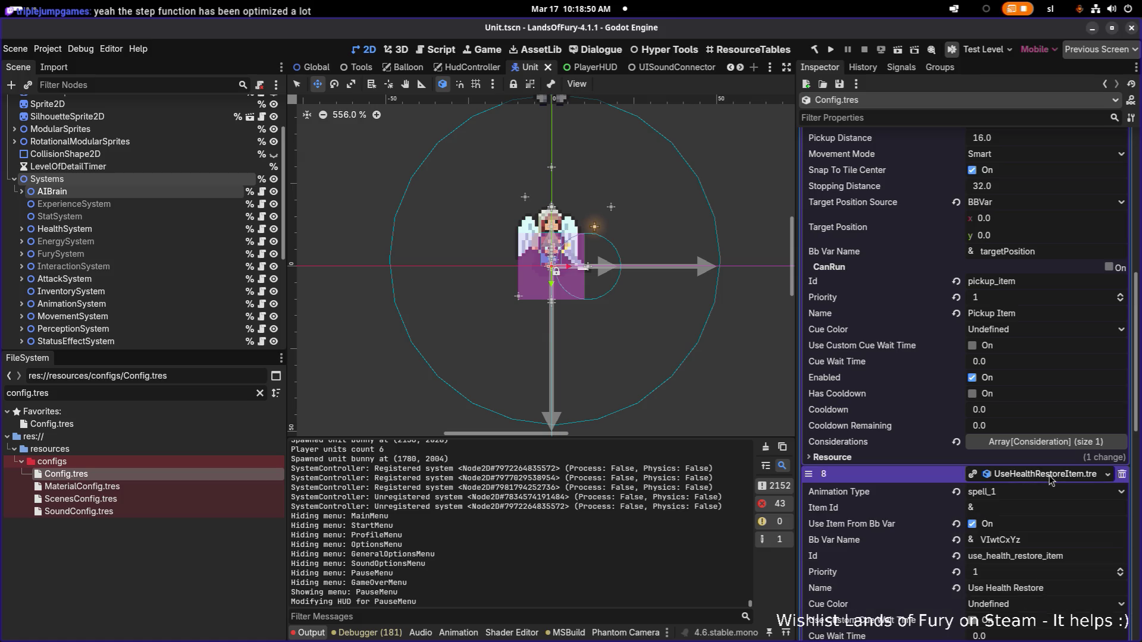
{"action": "left_click", "coordinate": [1051, 478]}
{"action": "left_click", "coordinate": [1043, 478]}
- Collapse UseHealthRestoreItem again and switch over to Aseprite
{"action": "scroll", "coordinate": [1042, 477], "scroll_direction": "down", "scroll_amount": 2}
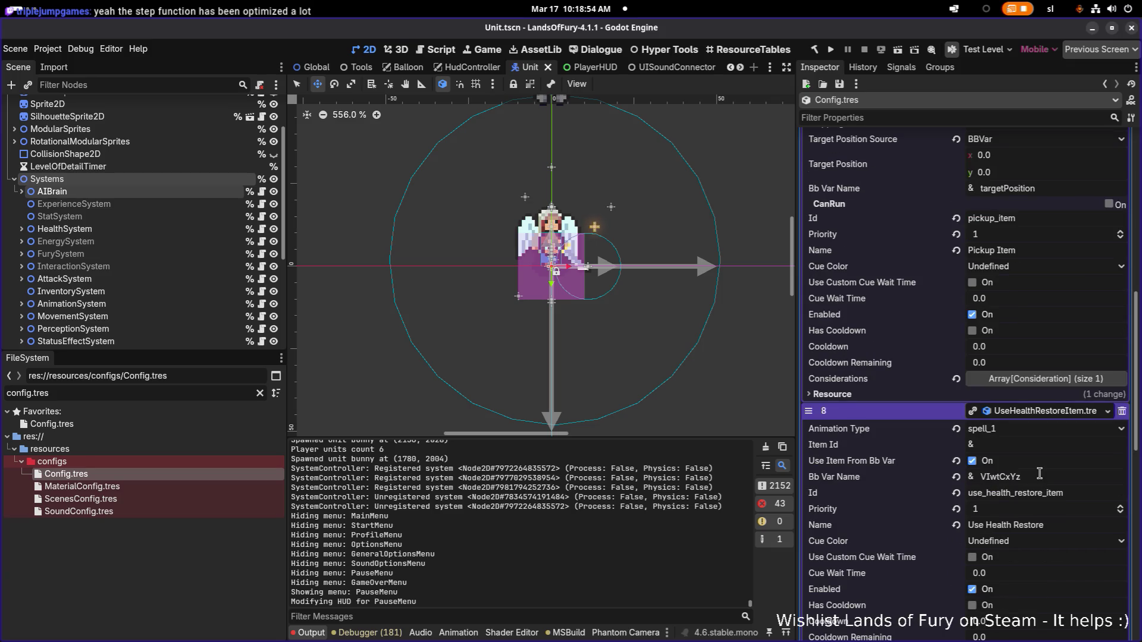
{"action": "left_click", "coordinate": [1038, 416]}
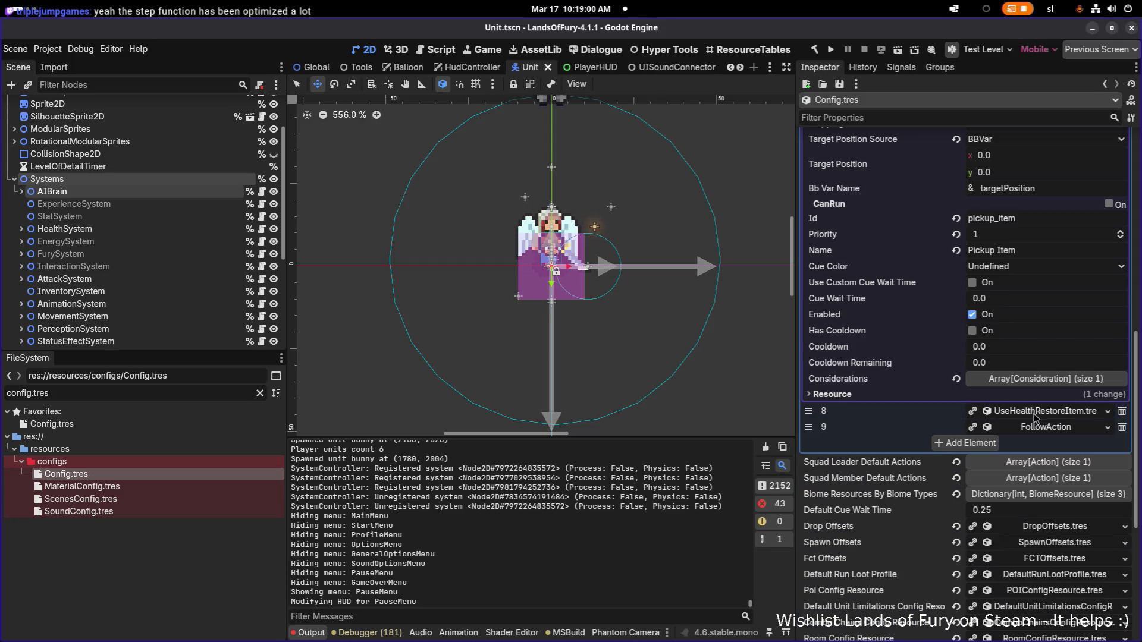
{"action": "scroll", "coordinate": [1035, 418], "scroll_direction": "up", "scroll_amount": 4}
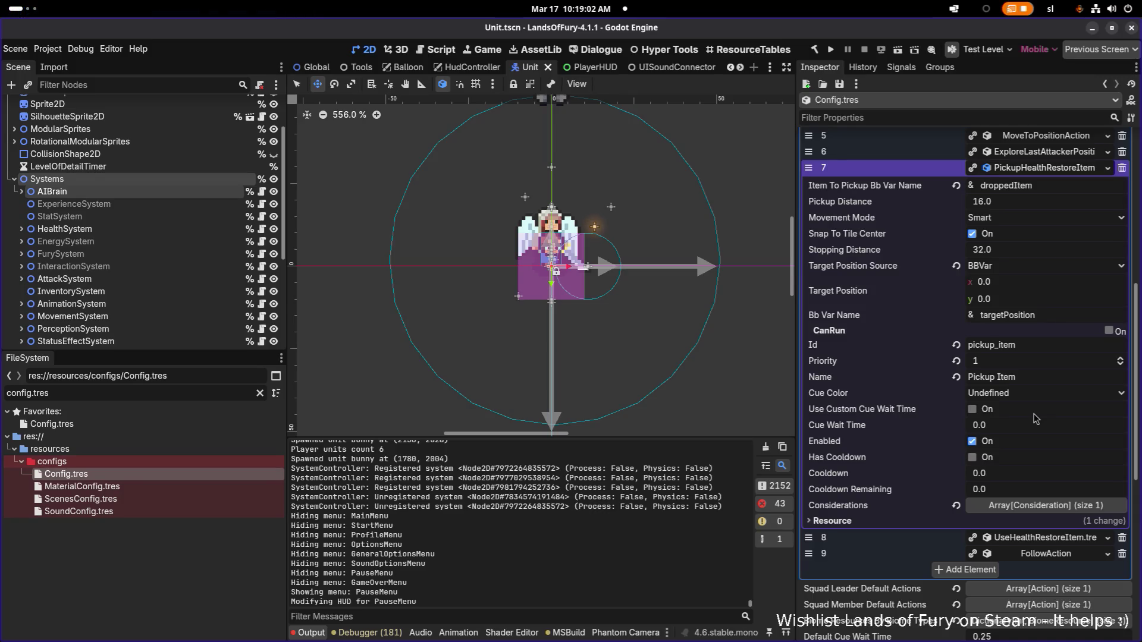
{"action": "key", "text": "alt+Tab"}
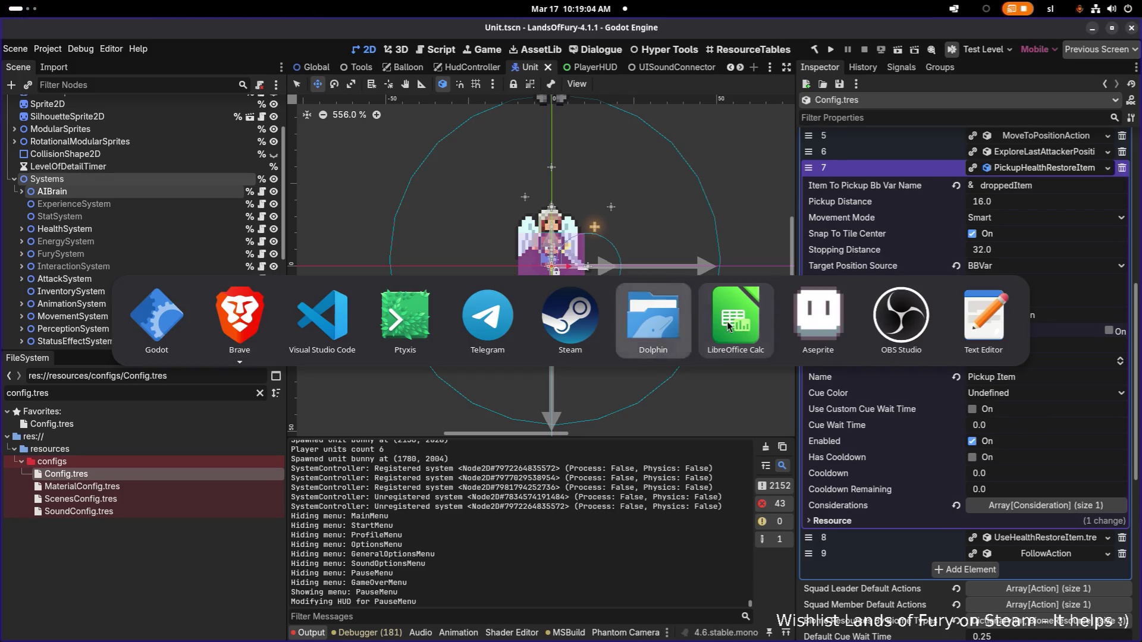
{"action": "left_click", "coordinate": [805, 331]}
- View the MiniElfArcaneArcher mugshot and full spritesheet, then minimize Aseprite back to Godot
{"action": "scroll", "coordinate": [399, 214], "scroll_direction": "down", "scroll_amount": 2}
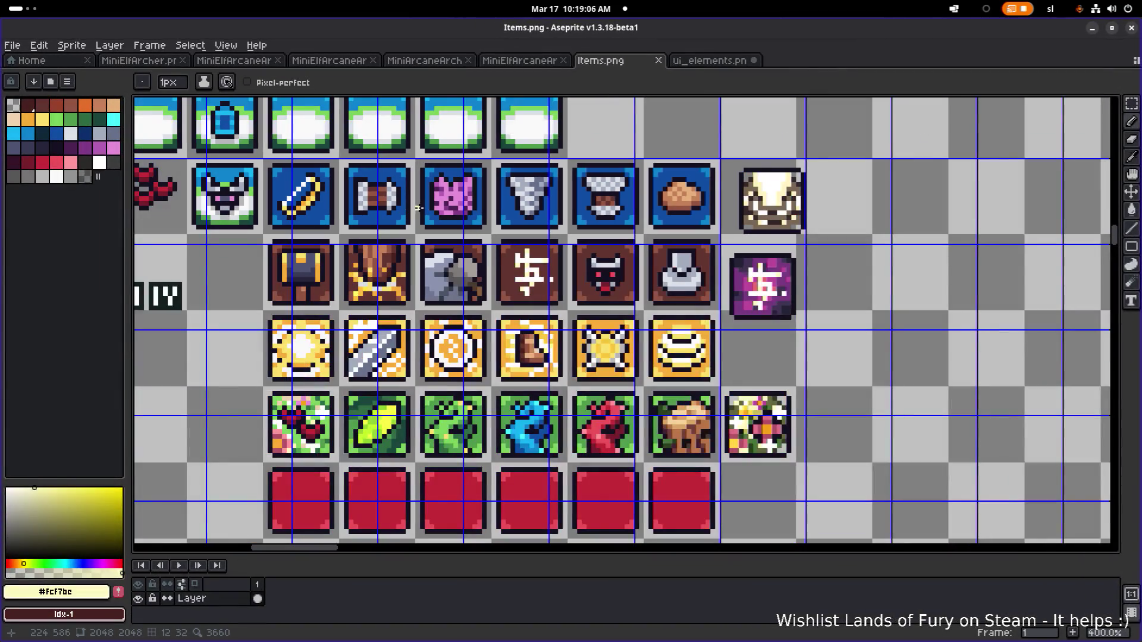
{"action": "left_click", "coordinate": [501, 61]}
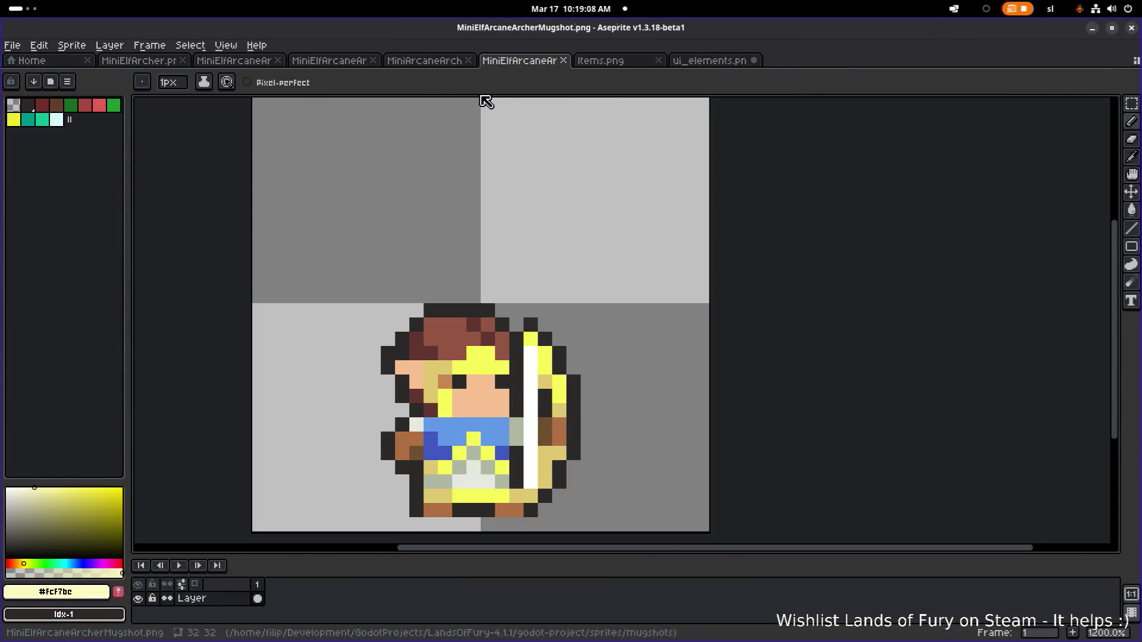
{"action": "scroll", "coordinate": [463, 156], "scroll_direction": "down", "scroll_amount": 4}
{"action": "left_click", "coordinate": [440, 70]}
{"action": "left_click", "coordinate": [362, 61]}
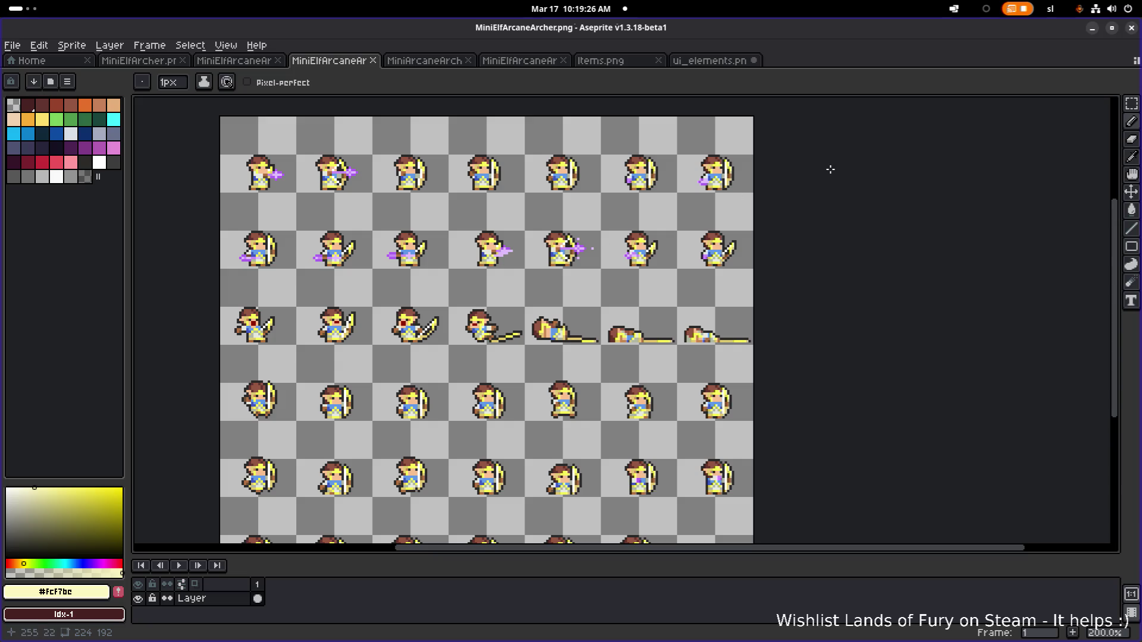
{"action": "left_click", "coordinate": [1092, 28]}
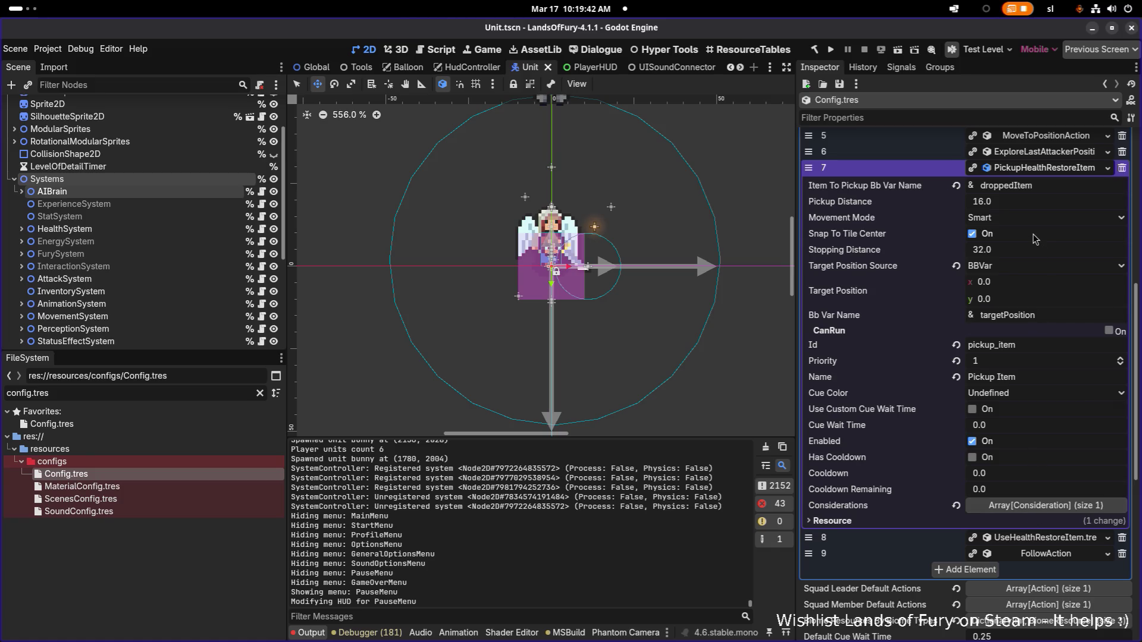
- Set the UseHealthRestoreItem action's Animation Type to jump and save the scene
{"action": "left_click", "coordinate": [1054, 538]}
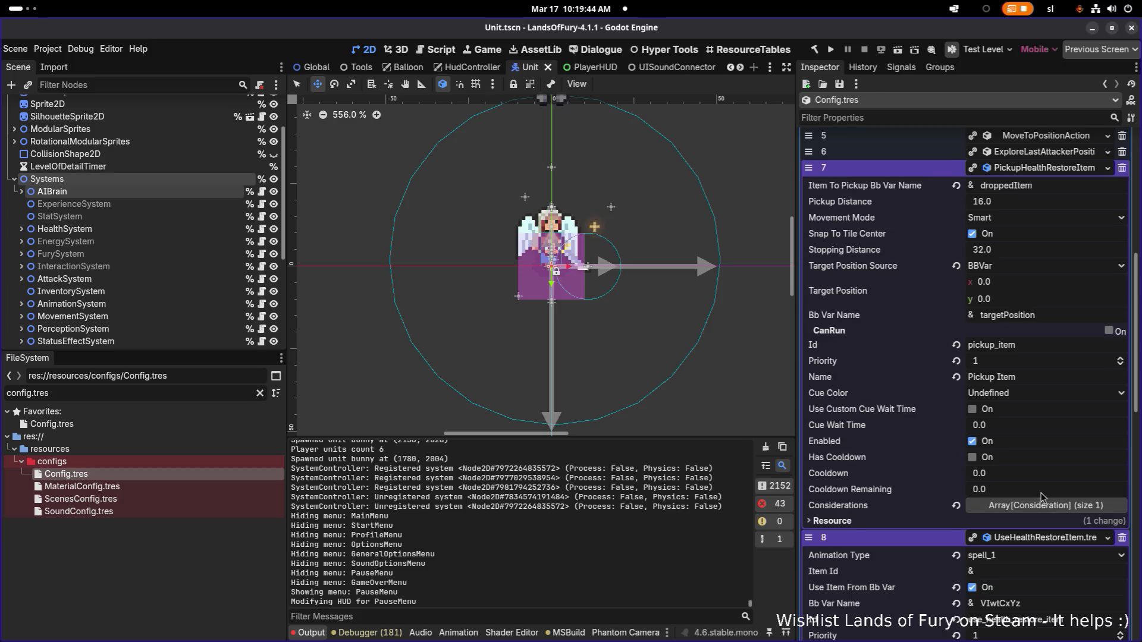
{"action": "scroll", "coordinate": [1041, 492], "scroll_direction": "down", "scroll_amount": 3}
{"action": "left_click", "coordinate": [1024, 366]}
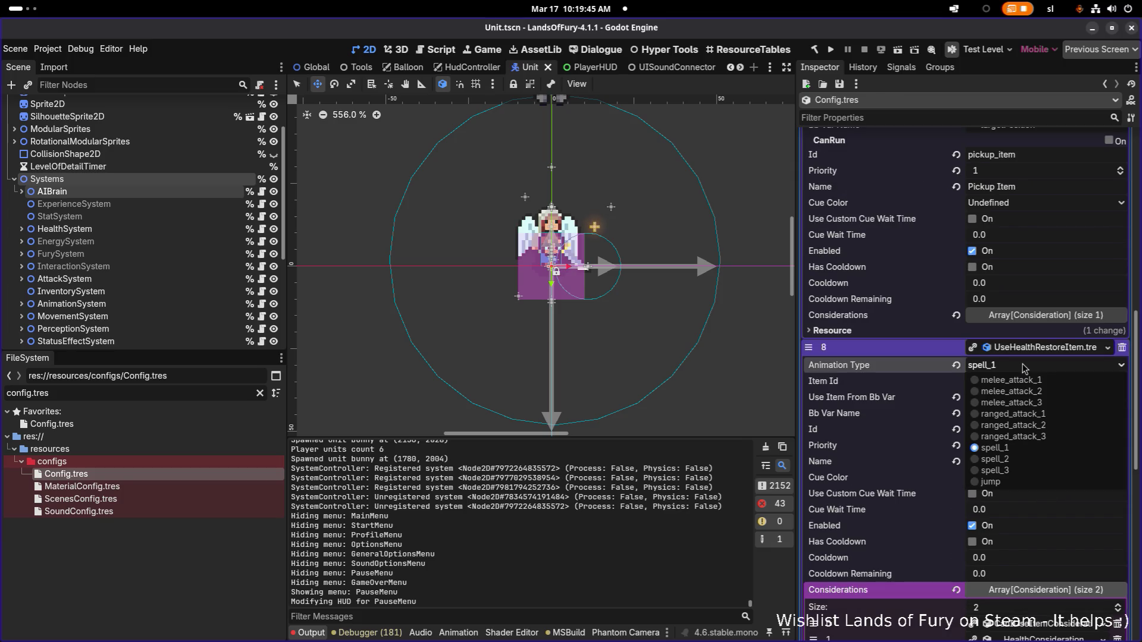
{"action": "left_click", "coordinate": [1005, 483]}
{"action": "key", "text": "ctrl+s"}
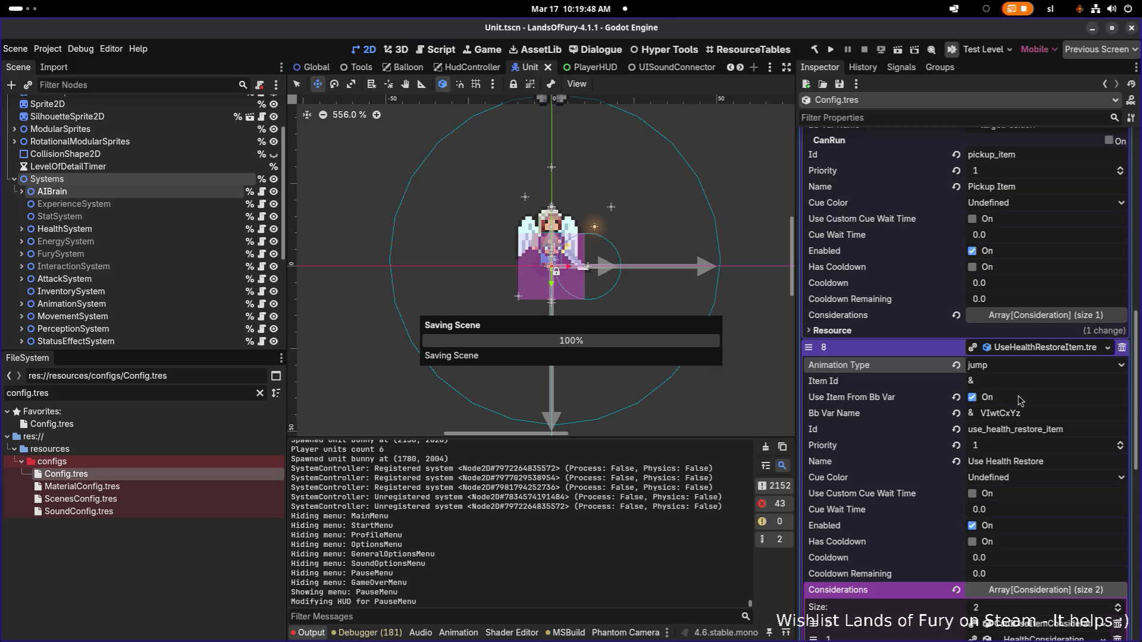
- Collapse the UseHealthRestoreItem and PickupHealthRestoreItem action entries in the Inspector
{"action": "left_click", "coordinate": [1030, 352]}
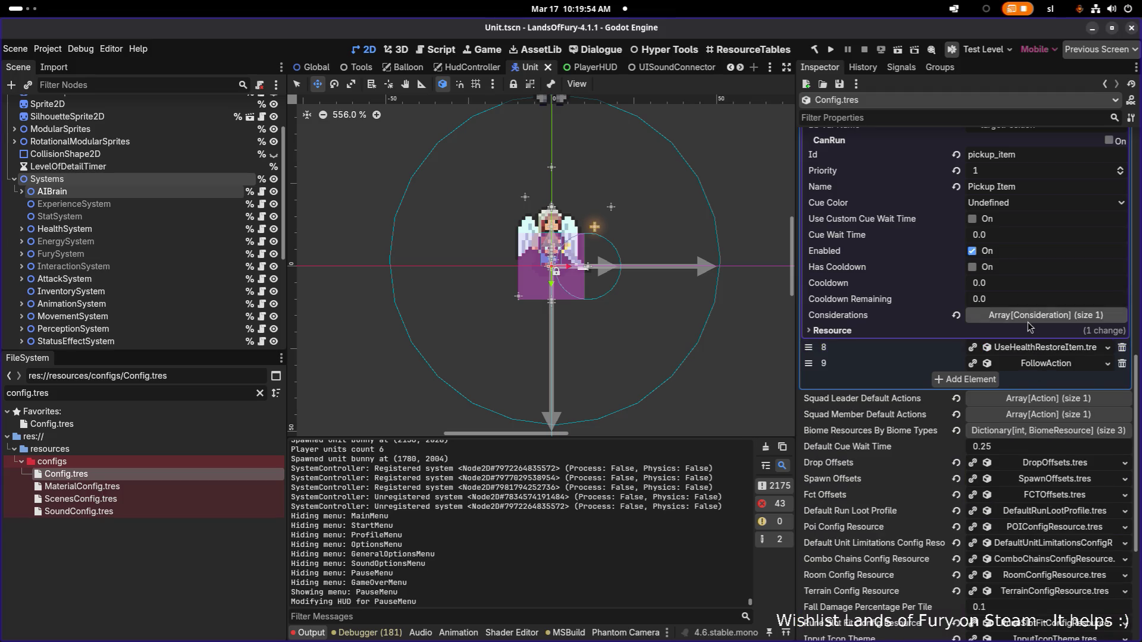
{"action": "scroll", "coordinate": [1030, 319], "scroll_direction": "up", "scroll_amount": 5}
{"action": "left_click", "coordinate": [1036, 360]}
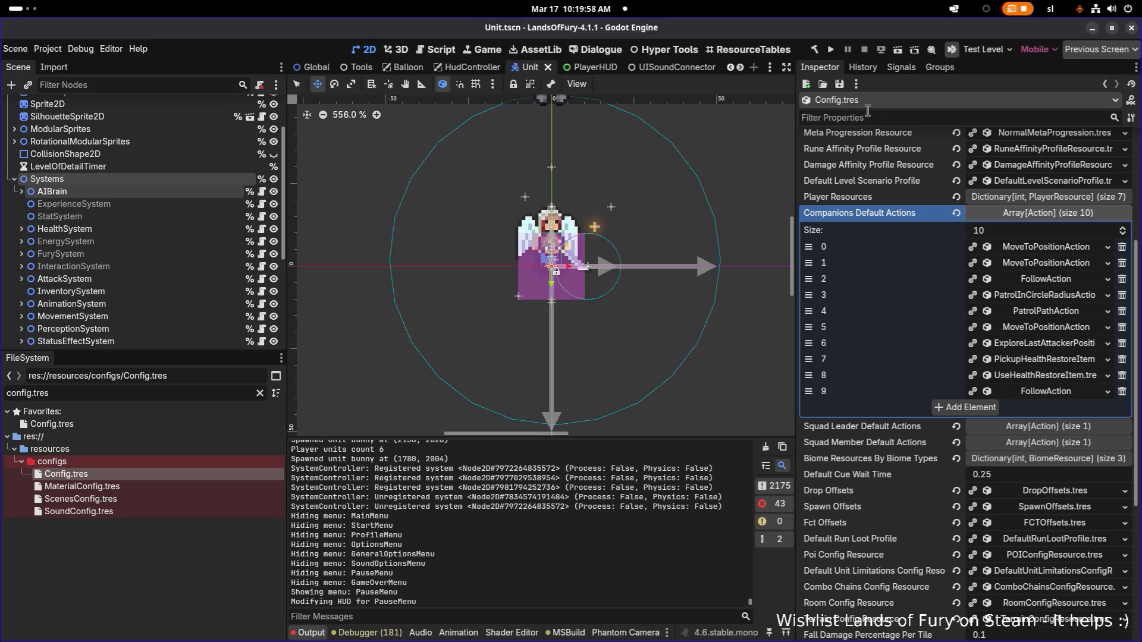
- Run Lands of Fury from the project and let it reach the main menu past the studio splash
{"action": "left_click", "coordinate": [830, 49]}
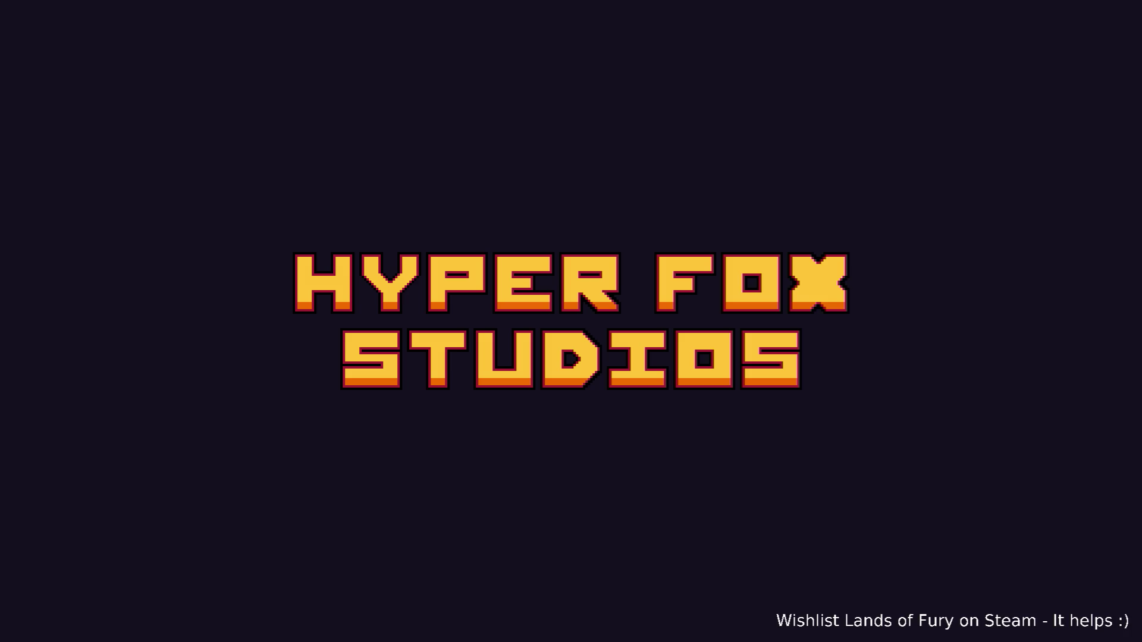
{"action": "key", "text": "alt+Tab"}
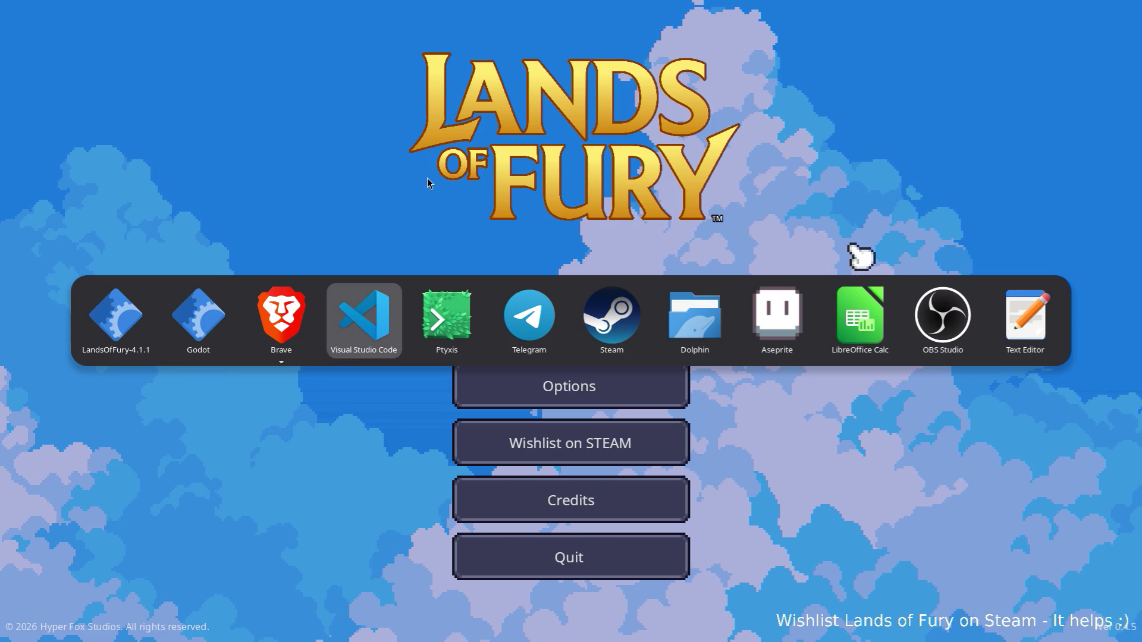
- Back in Godot, collapse and re-expand Config.tres's Companions Default Actions array to review its ten actions
{"action": "left_click", "coordinate": [199, 318]}
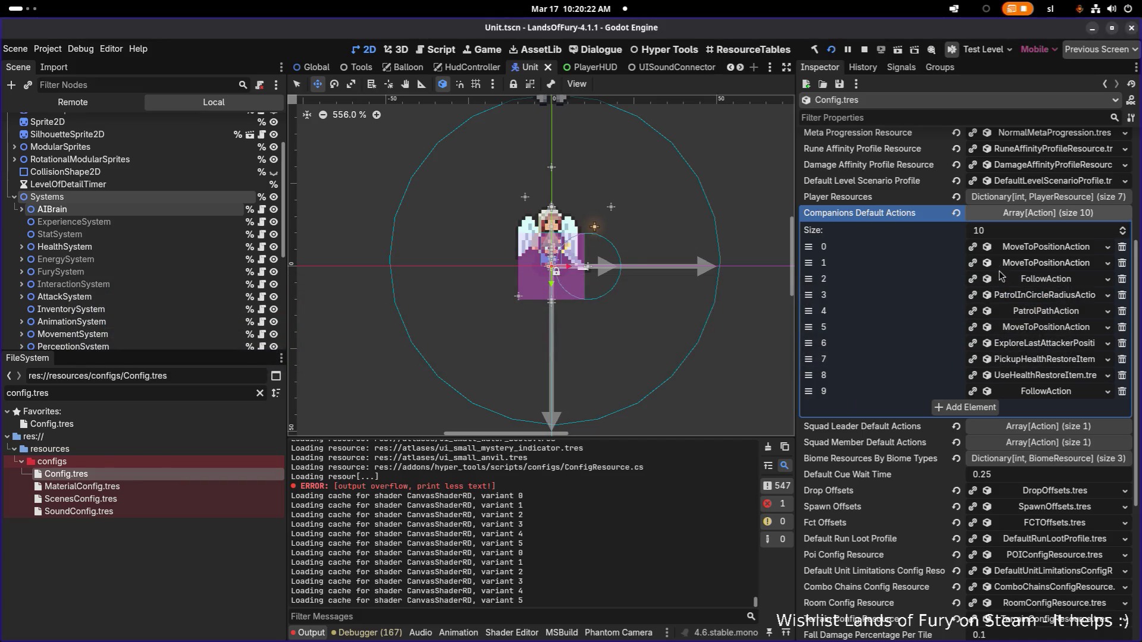
{"action": "scroll", "coordinate": [1014, 303], "scroll_direction": "up", "scroll_amount": 3}
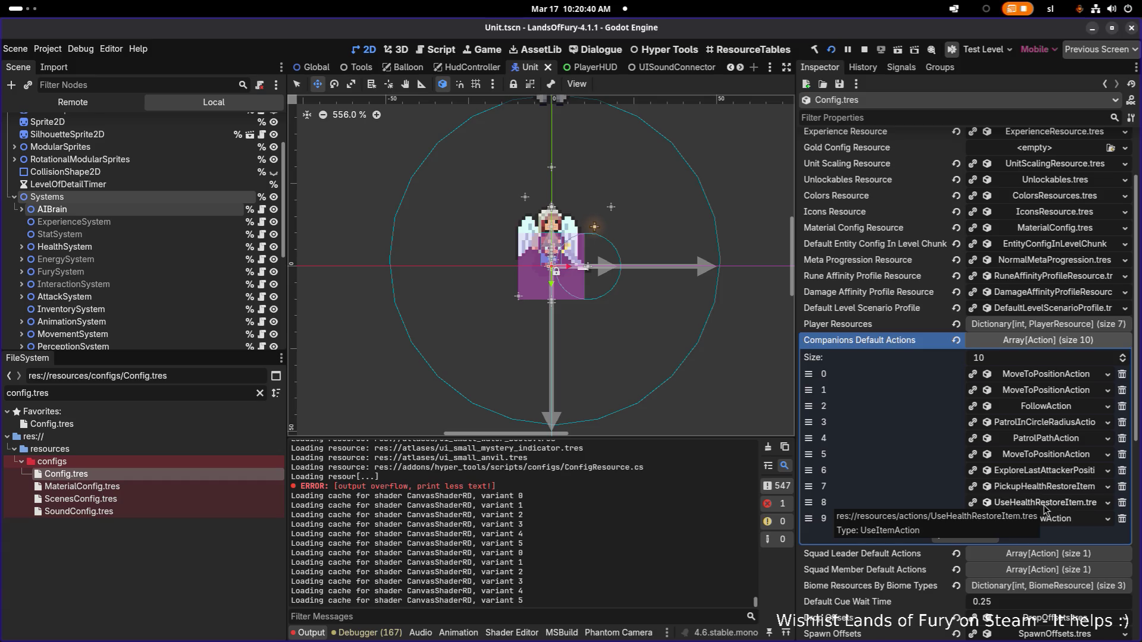
{"action": "scroll", "coordinate": [1045, 507], "scroll_direction": "up", "scroll_amount": 3}
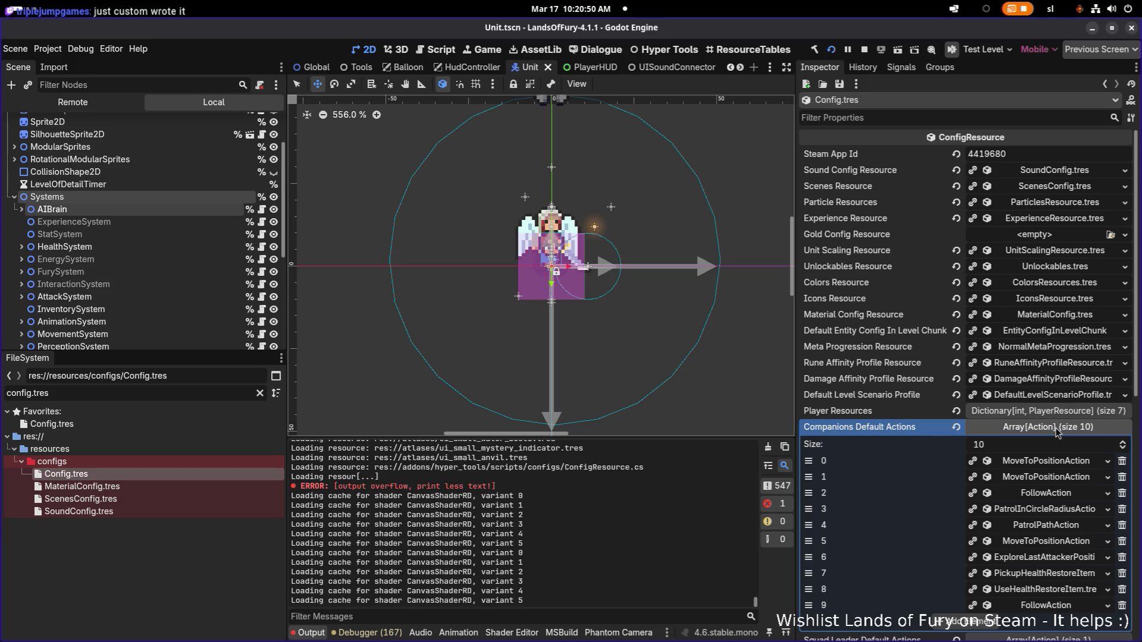
{"action": "left_click", "coordinate": [1055, 427]}
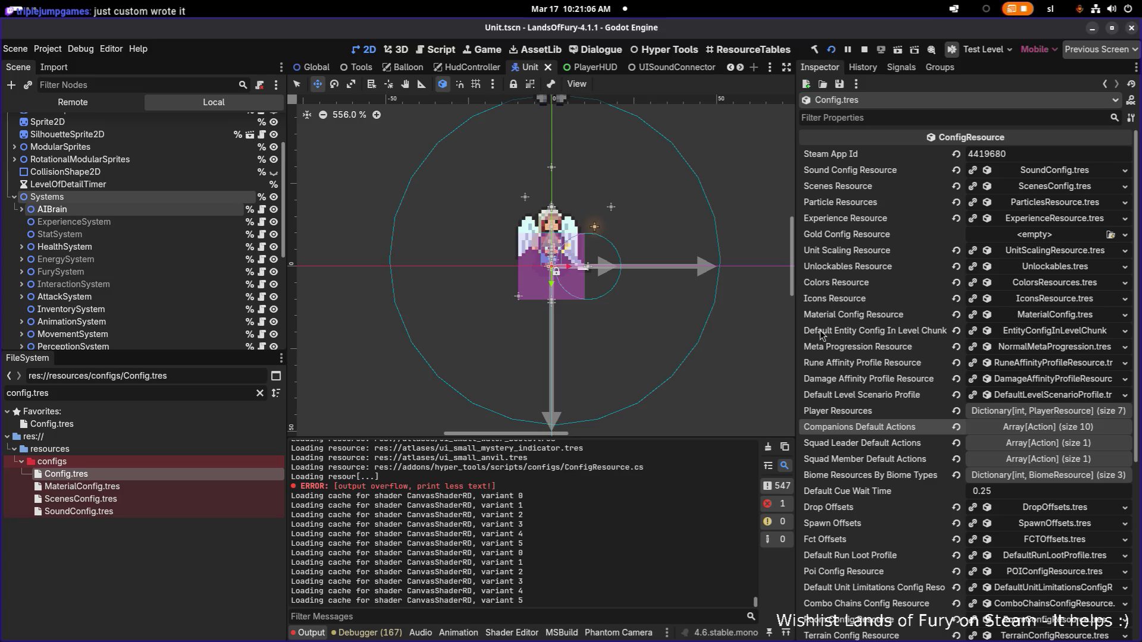
{"action": "scroll", "coordinate": [904, 443], "scroll_direction": "down", "scroll_amount": 5}
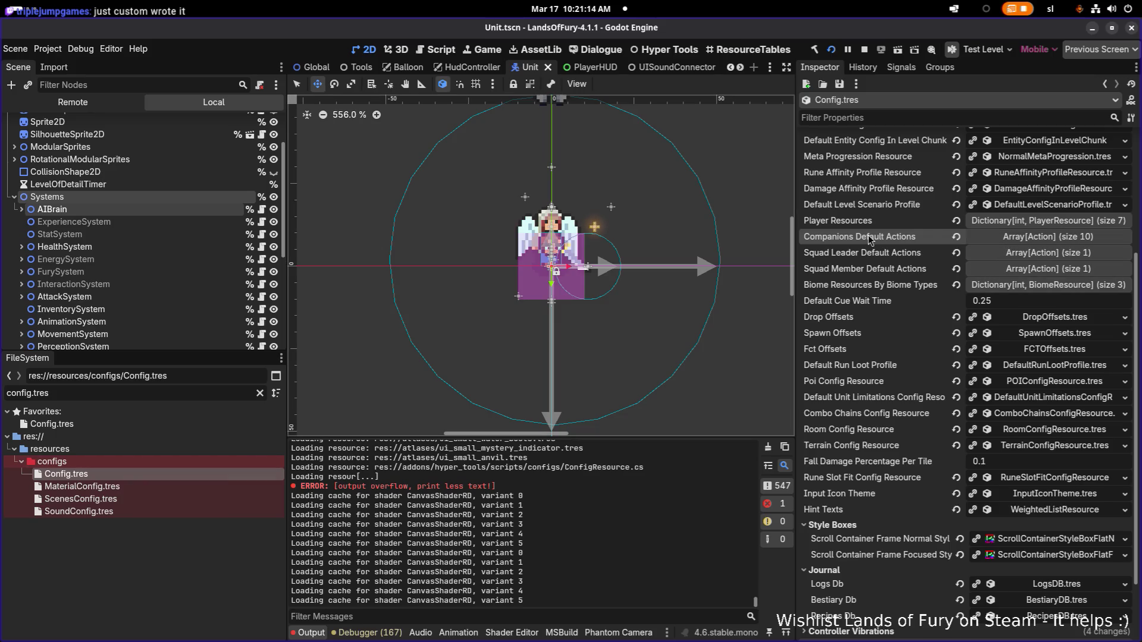
{"action": "left_click", "coordinate": [1041, 244]}
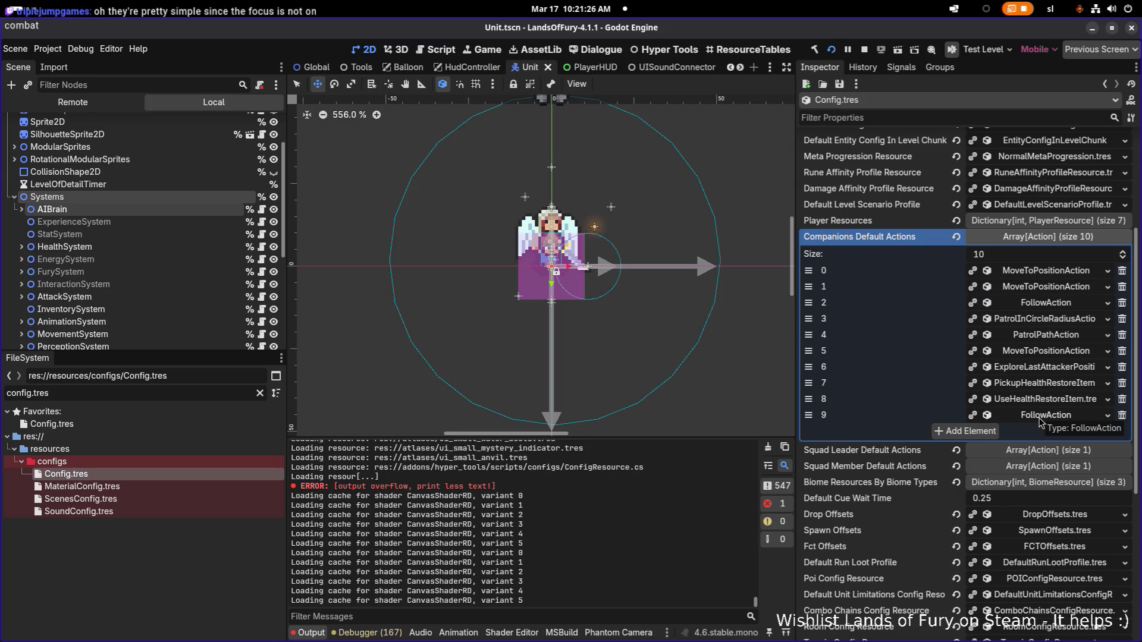
{"action": "key", "text": "alt+Tab"}
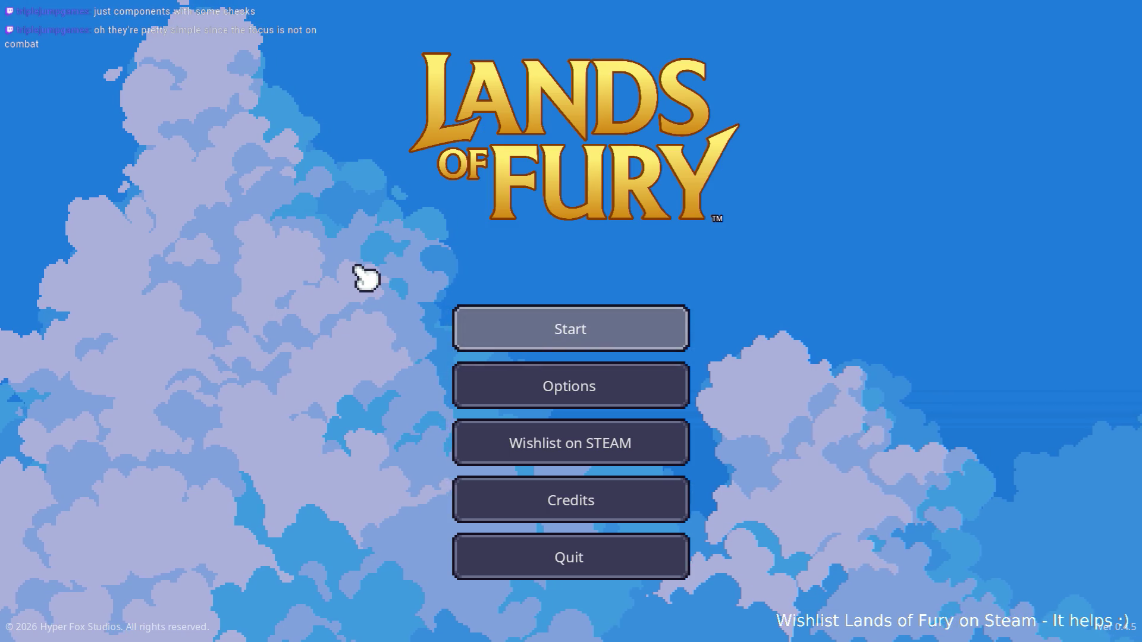
- Start a game in the first profile slot and leave The Glade along the purple path
{"action": "left_click", "coordinate": [551, 323]}
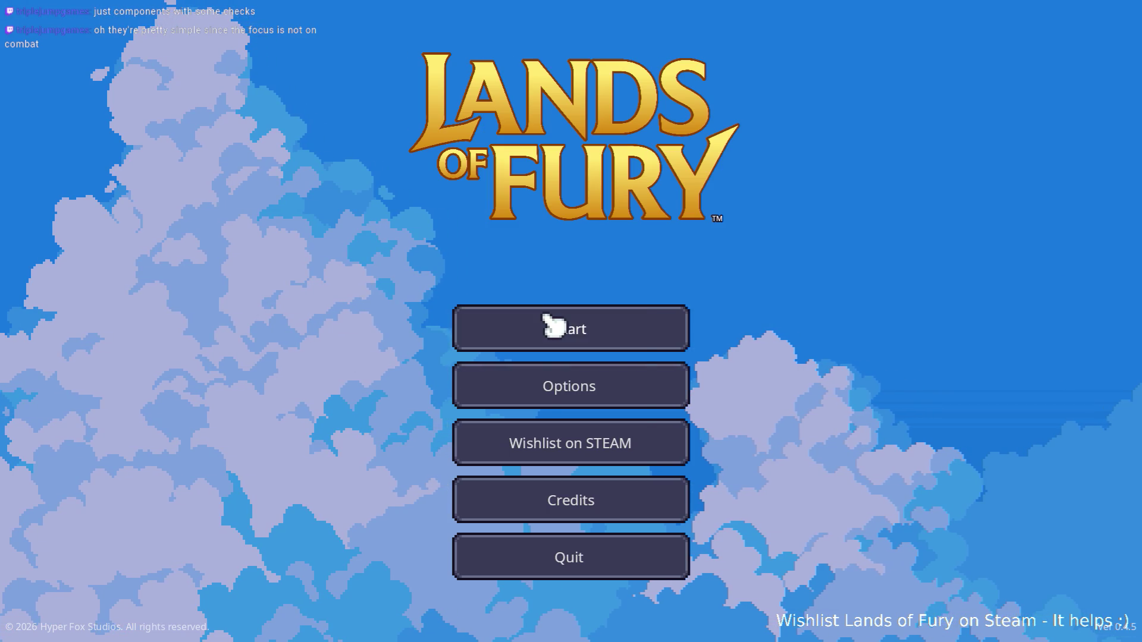
{"action": "left_click", "coordinate": [548, 334]}
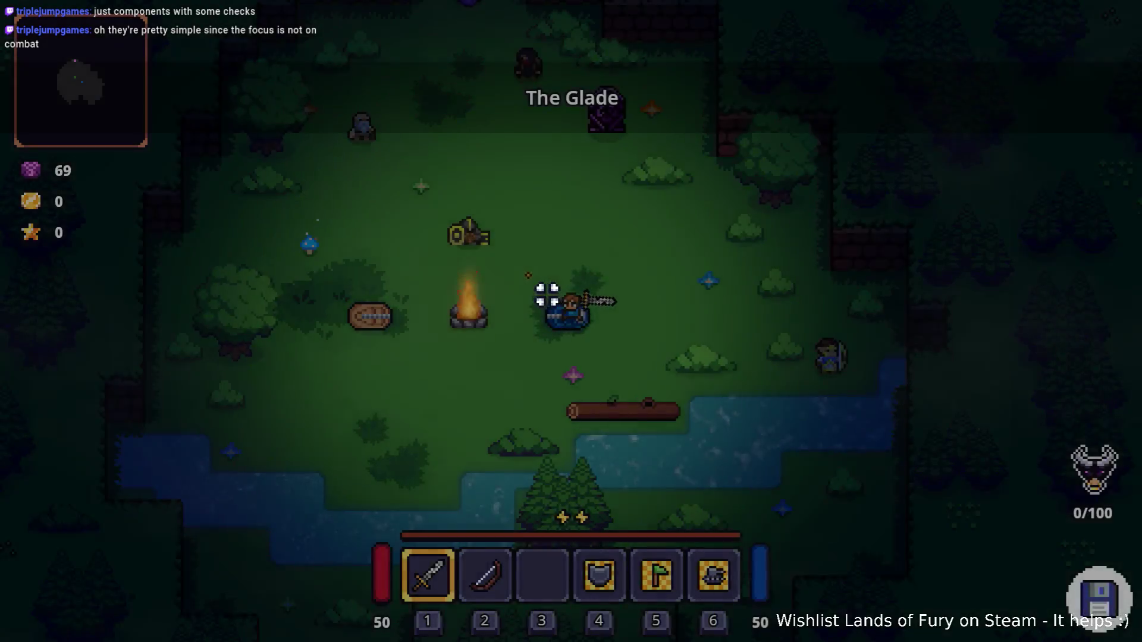
{"action": "left_click", "coordinate": [540, 271]}
{"action": "key", "text": "w"}
{"action": "key", "text": "a"}
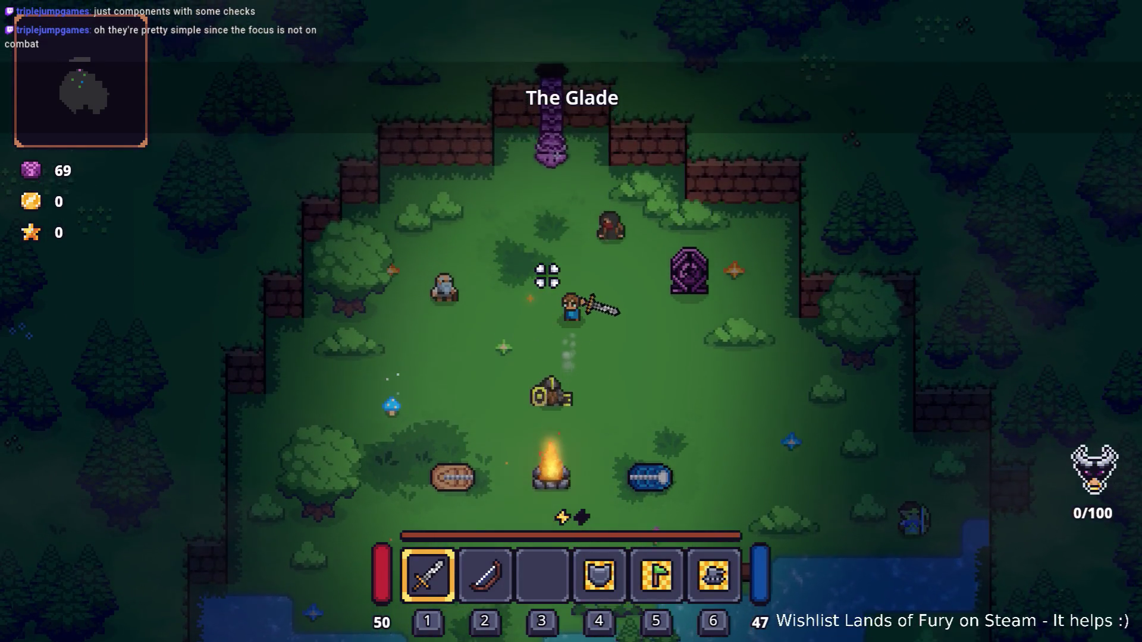
{"action": "key", "text": "w"}
{"action": "key", "text": "e"}
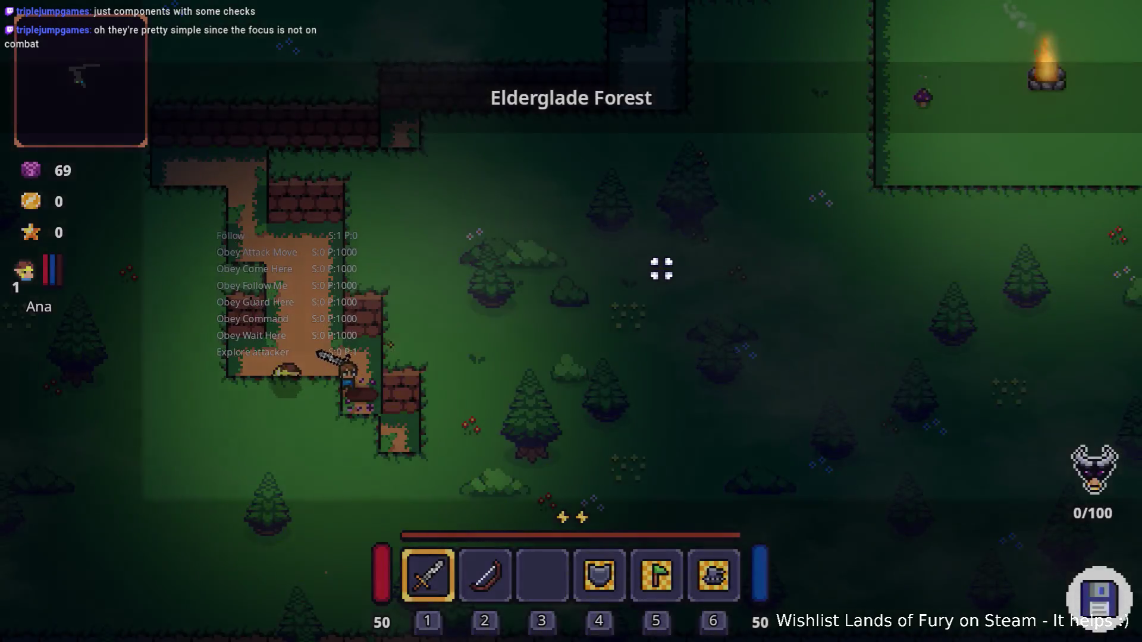
- Equip the bow, order Ana to guard a spot, and walk along the wall toward the allies
{"action": "key", "text": "2"}
{"action": "key", "text": "w"}
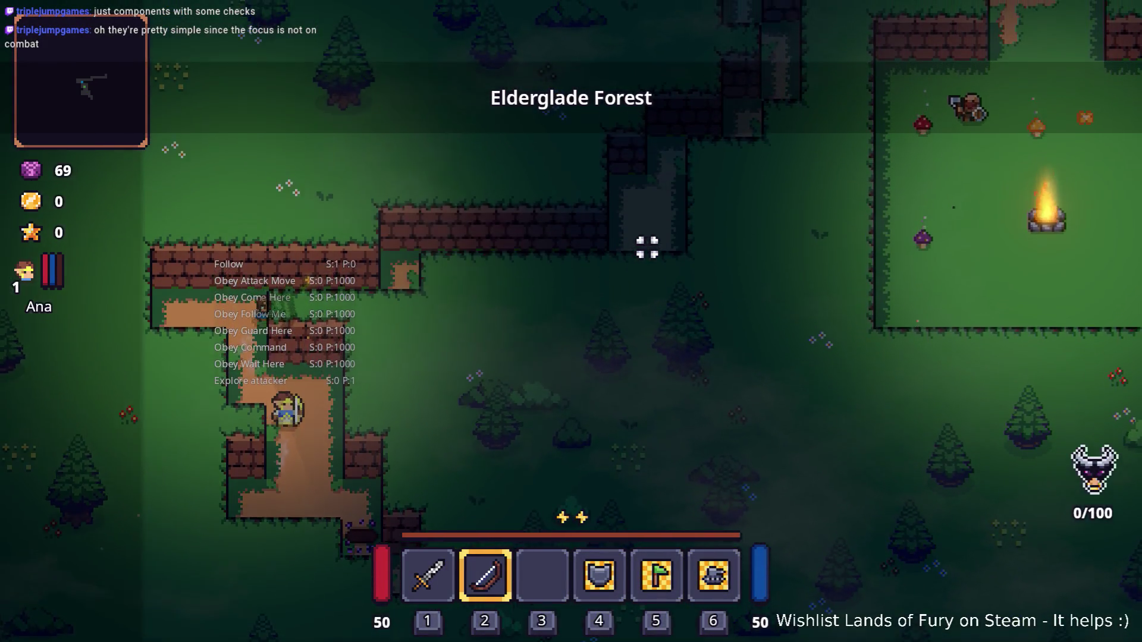
{"action": "key", "text": "w"}
{"action": "key", "text": "4"}
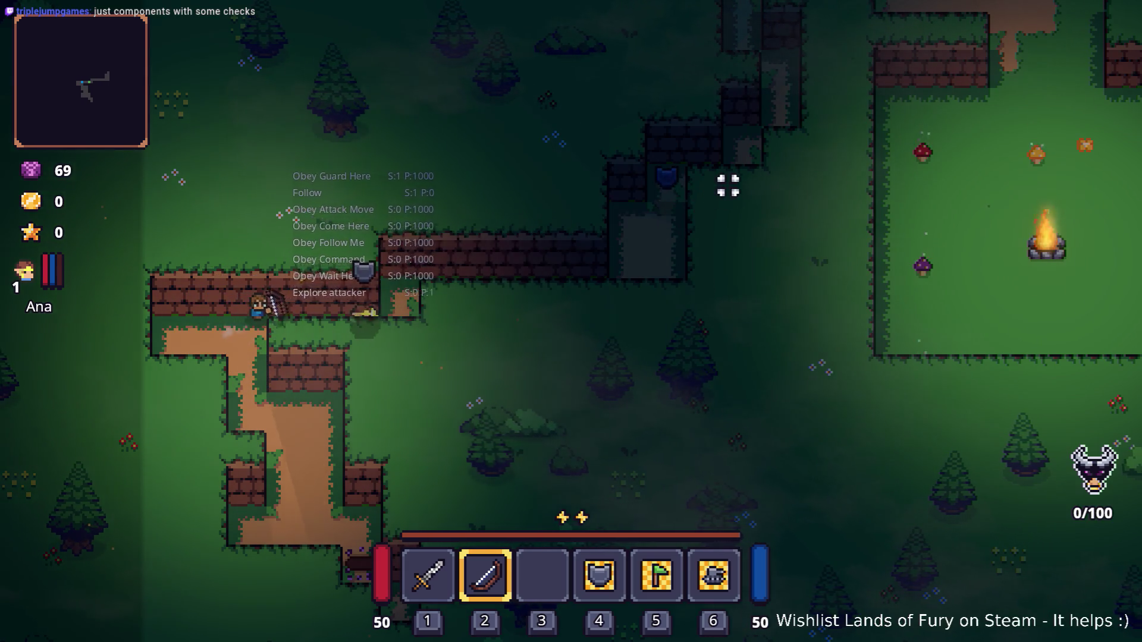
{"action": "key", "text": "d"}
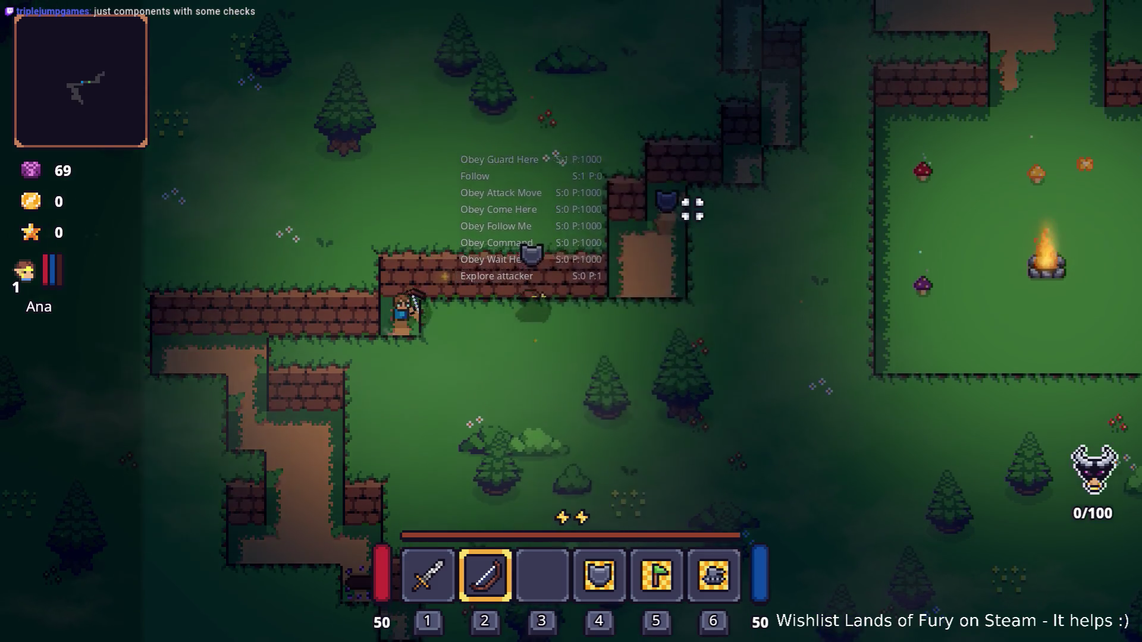
{"action": "key", "text": "d"}
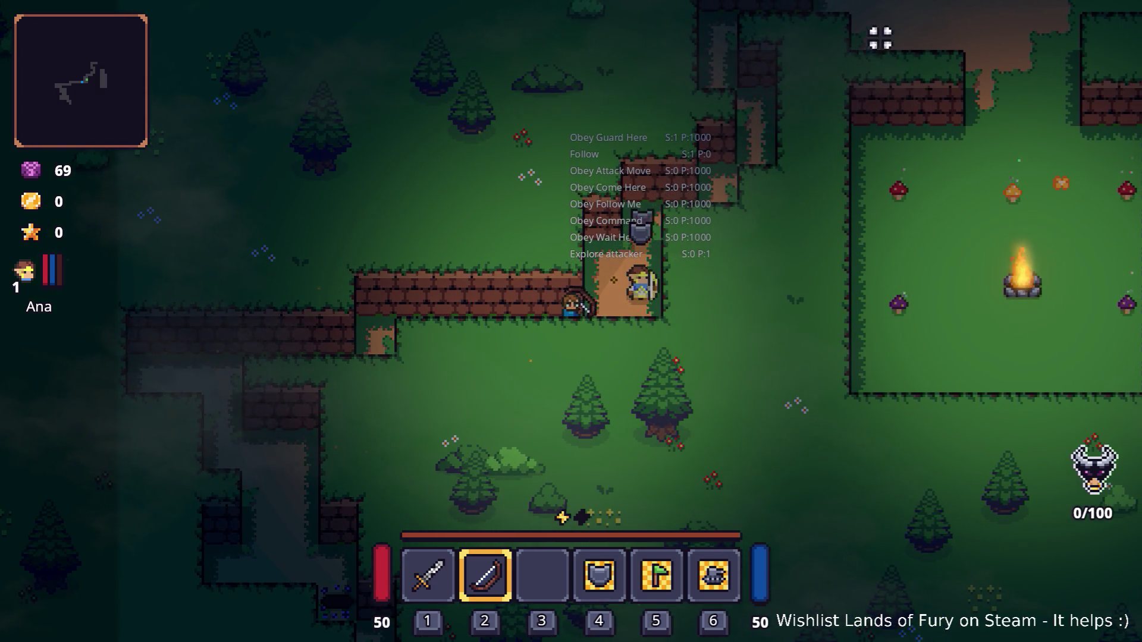
{"action": "key", "text": "d"}
{"action": "key", "text": "w"}
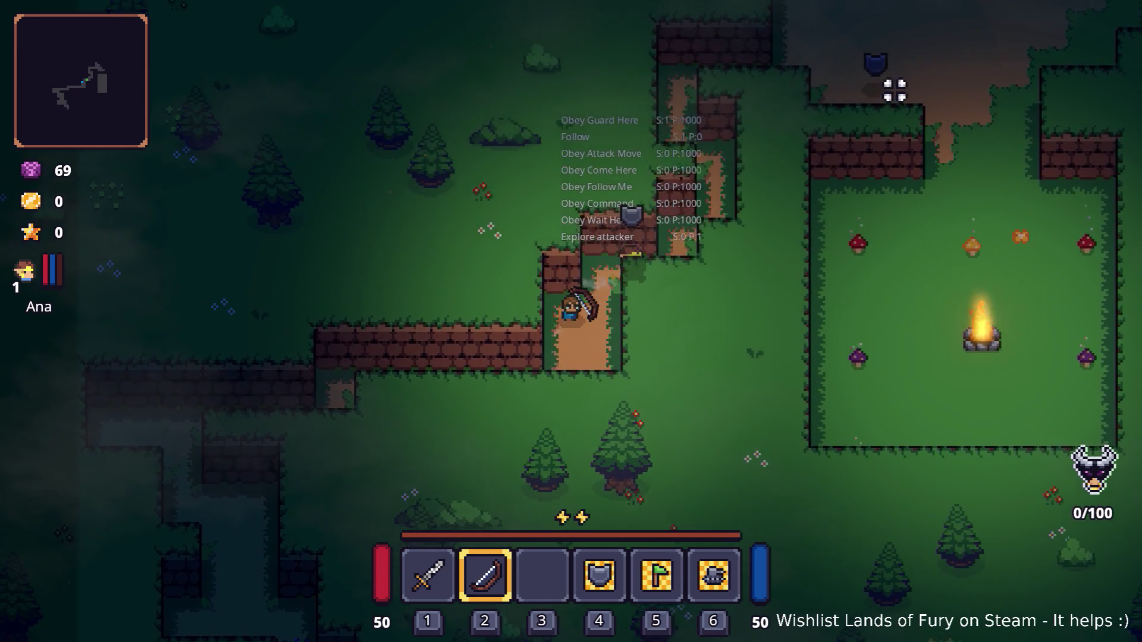
{"action": "key", "text": "d"}
{"action": "key", "text": "w"}
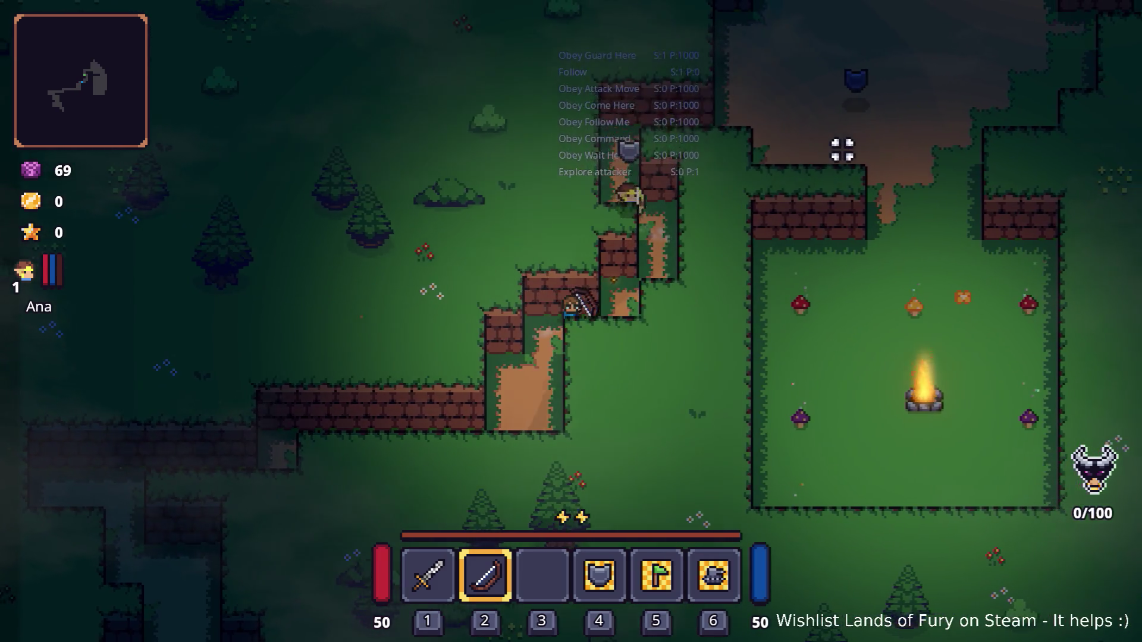
- Switch back to the sword and follow the wall ledge and dirt path to the horned enemy
{"action": "key", "text": "d"}
{"action": "key", "text": "w"}
{"action": "key", "text": "1"}
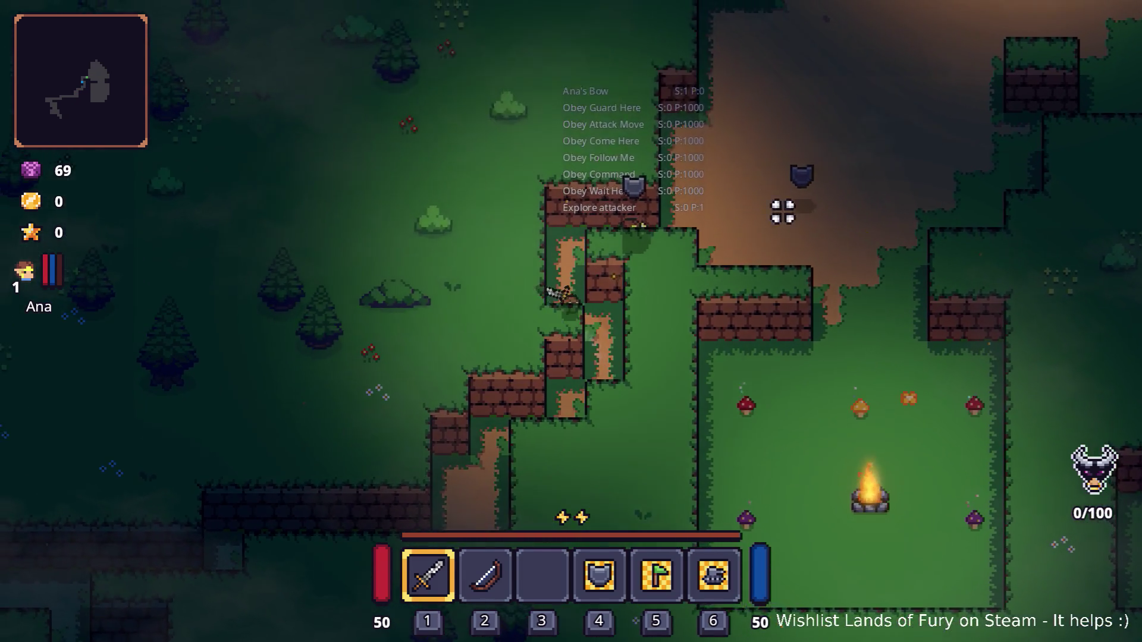
{"action": "key", "text": "w"}
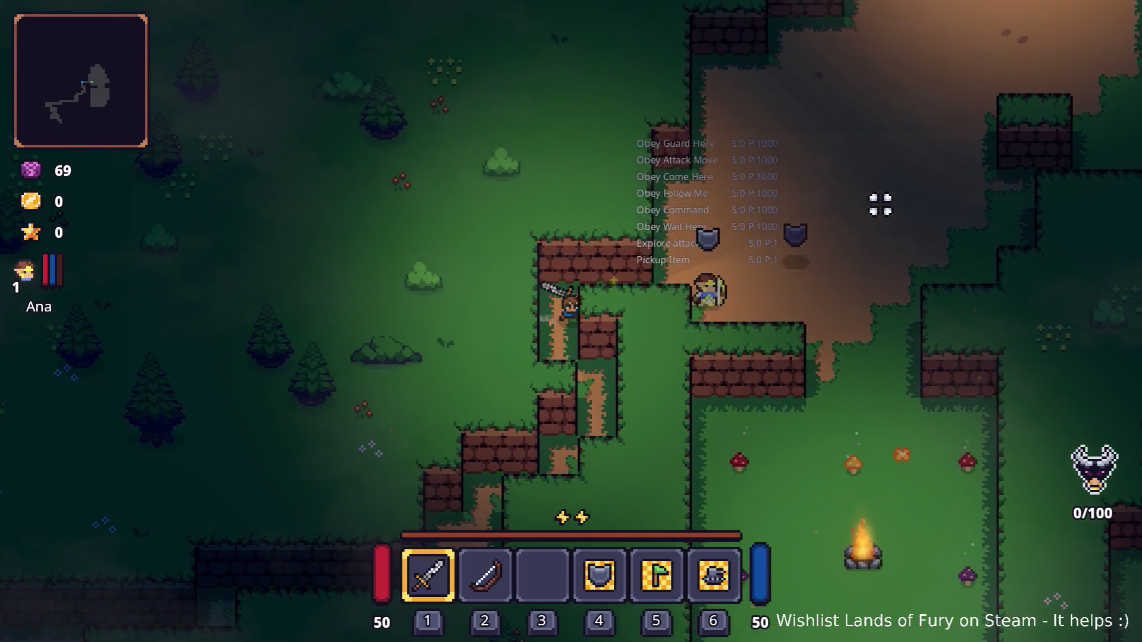
{"action": "key", "text": "d"}
{"action": "key", "text": "w"}
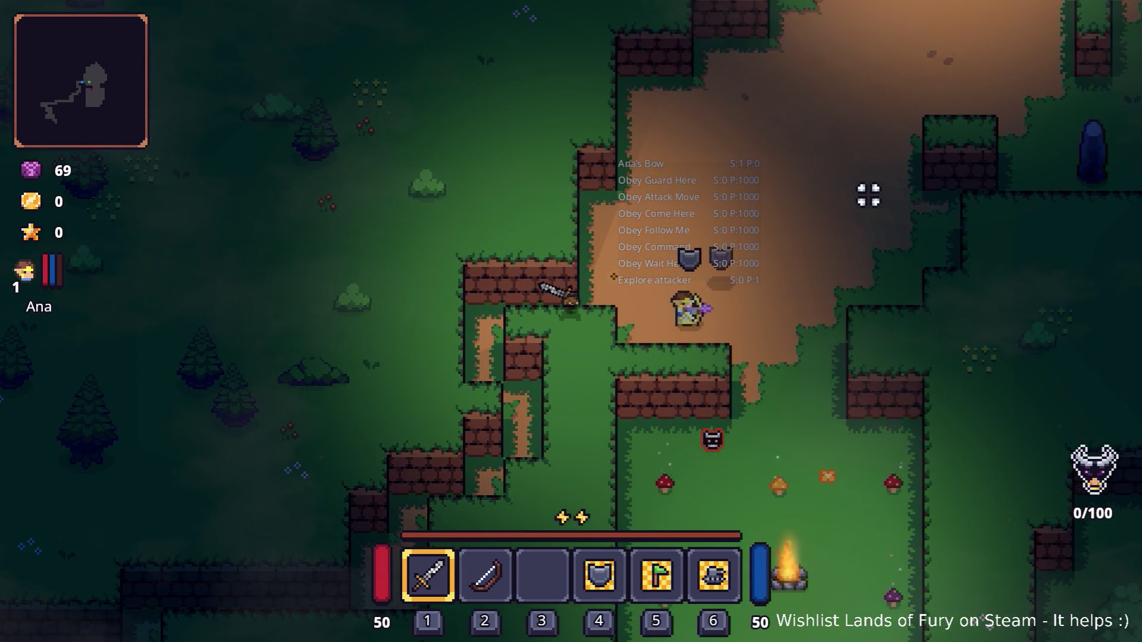
{"action": "key", "text": "d"}
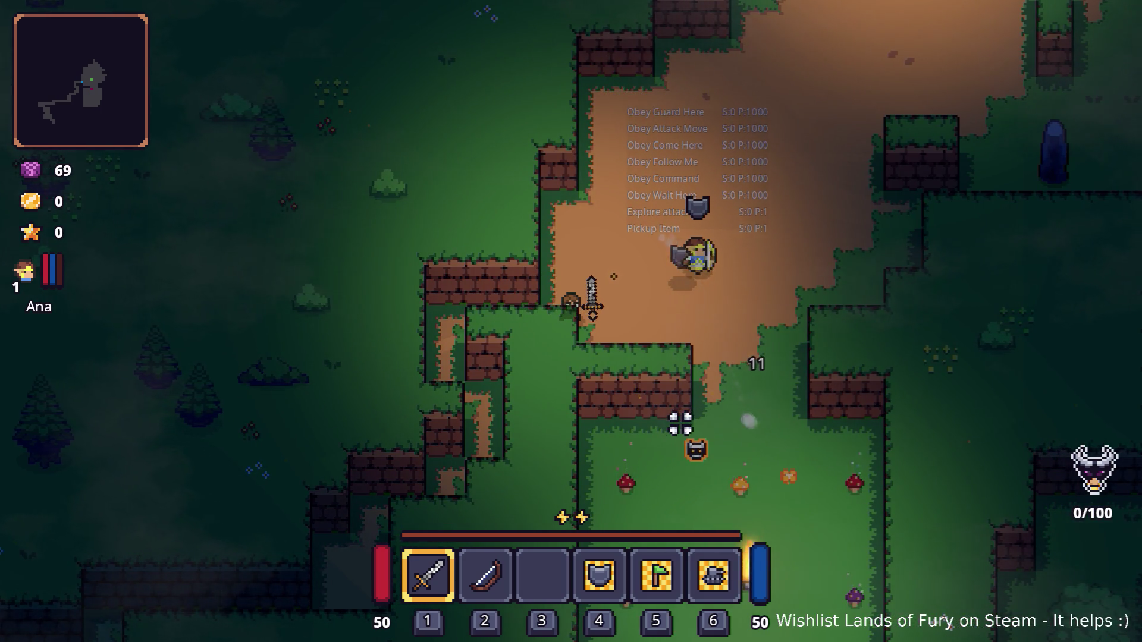
{"action": "key", "text": "d"}
- Attack the horned enemy and the surrounding enemies with repeated sword swings
{"action": "left_click", "coordinate": [449, 347]}
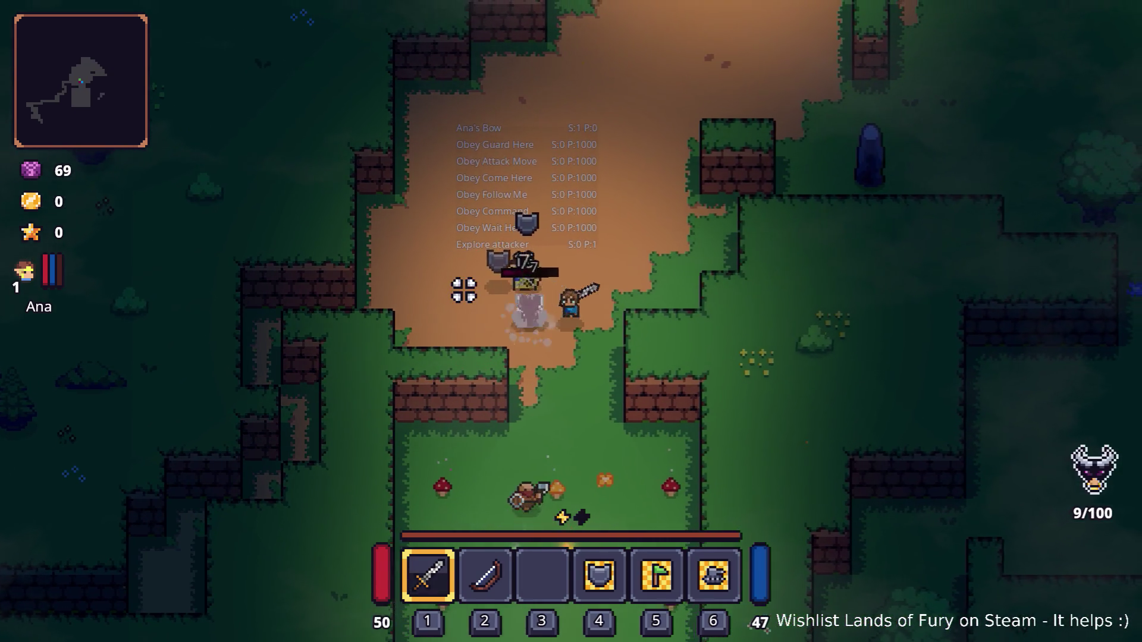
{"action": "left_click", "coordinate": [467, 288]}
{"action": "left_click", "coordinate": [472, 297]}
{"action": "left_click", "coordinate": [488, 345]}
{"action": "left_click", "coordinate": [481, 368]}
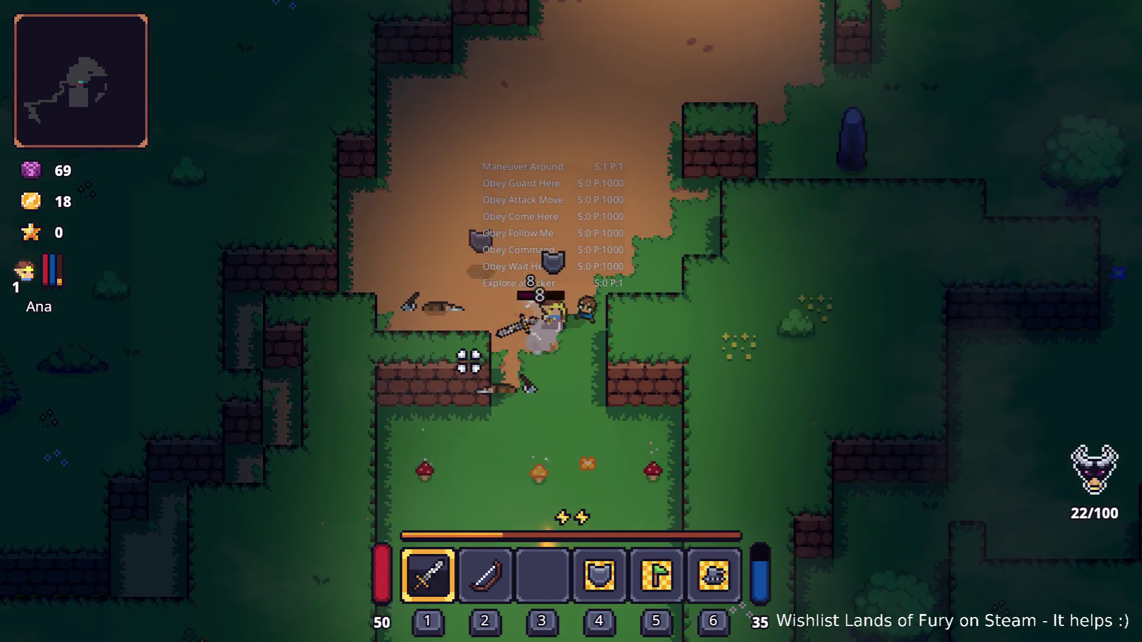
{"action": "left_click", "coordinate": [476, 342]}
{"action": "left_click", "coordinate": [493, 316]}
{"action": "left_click", "coordinate": [529, 302]}
{"action": "left_click", "coordinate": [568, 298]}
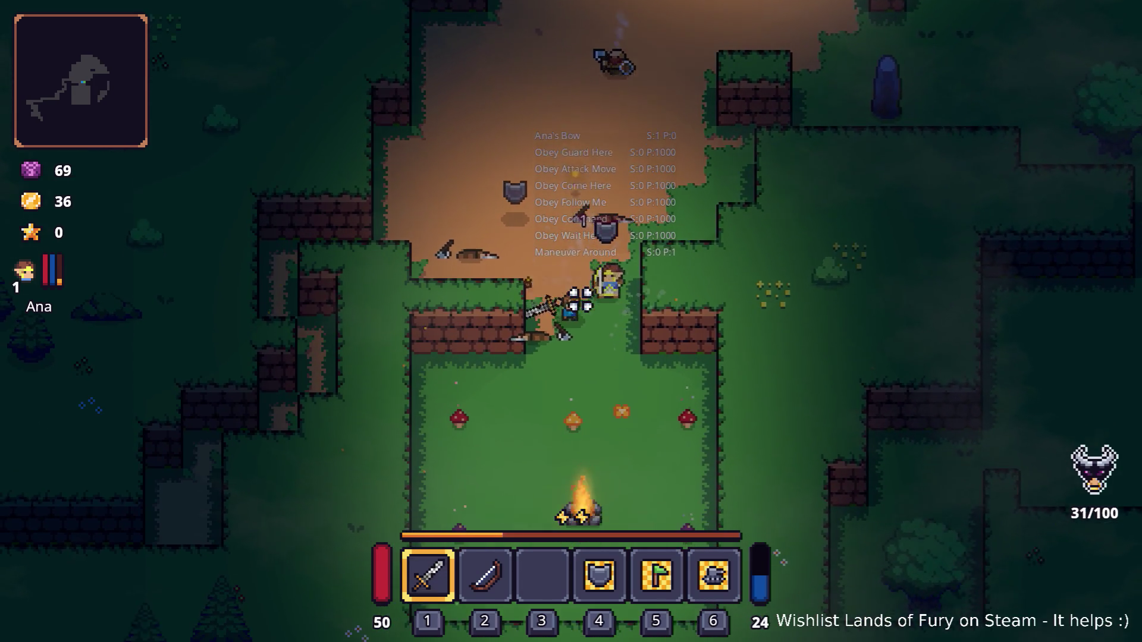
- Step back south, then return up-left and hit the enemies with the sword again
{"action": "key", "text": "s"}
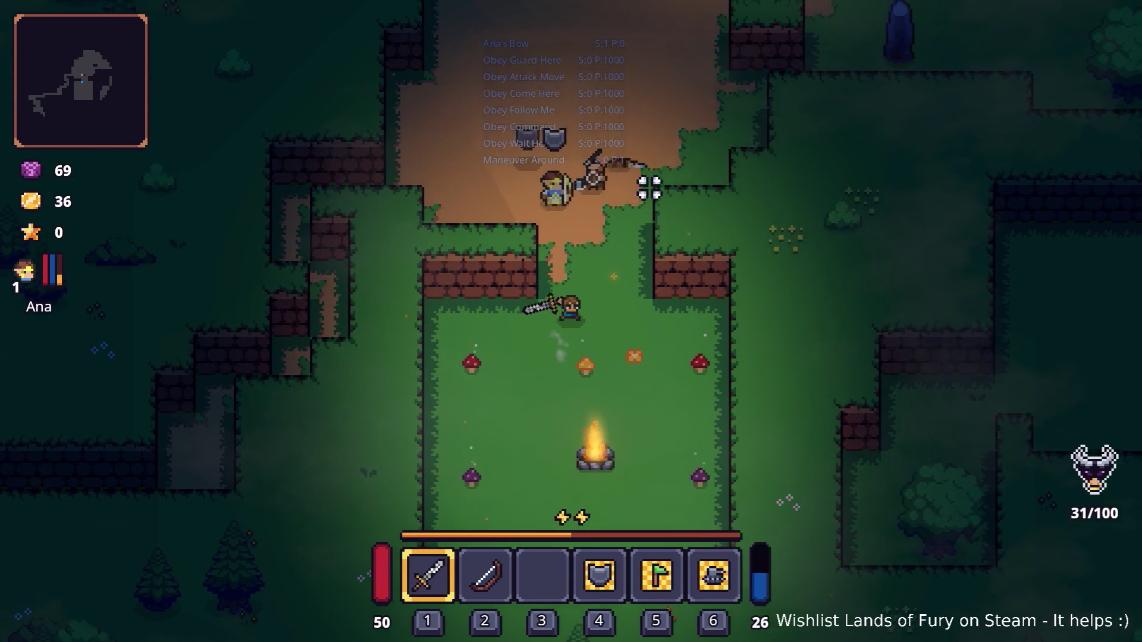
{"action": "key", "text": "w"}
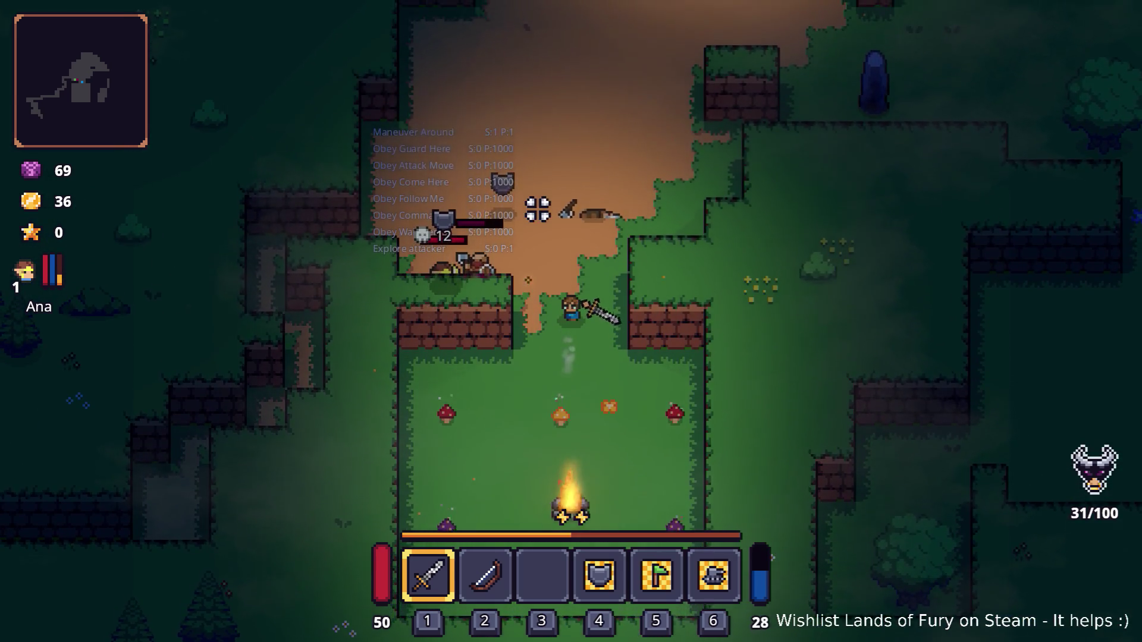
{"action": "key", "text": "a"}
{"action": "left_click", "coordinate": [472, 303]}
{"action": "left_click", "coordinate": [467, 306]}
{"action": "left_click", "coordinate": [457, 316]}
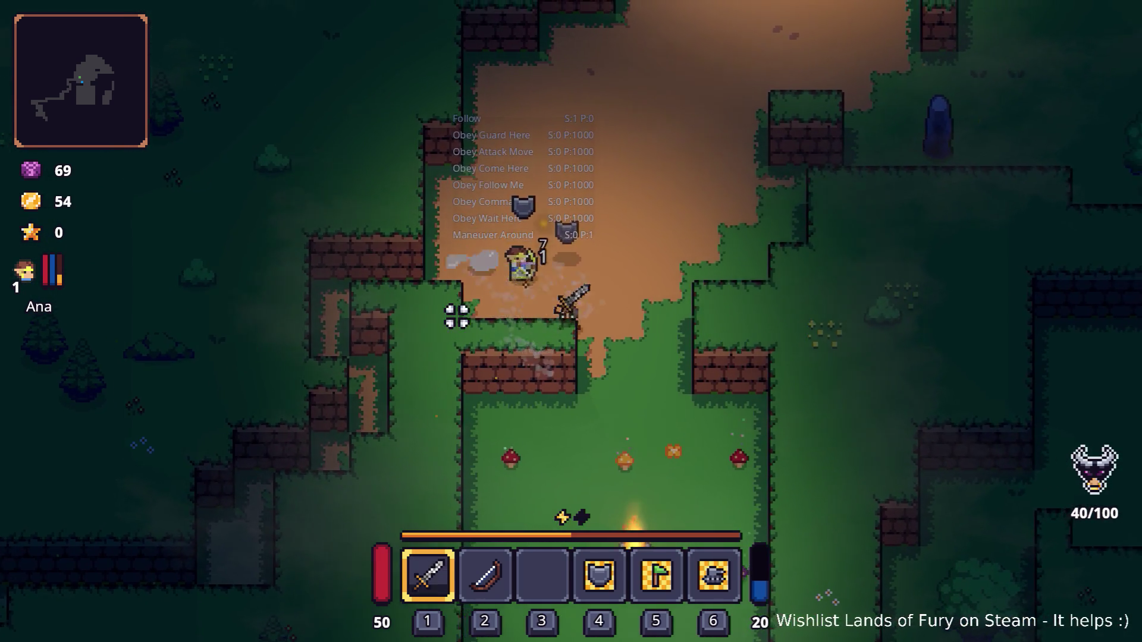
- Fight toward the campfire clearing and pick up the campfire as a Burning Stick
{"action": "key", "text": "s"}
{"action": "left_click", "coordinate": [745, 373]}
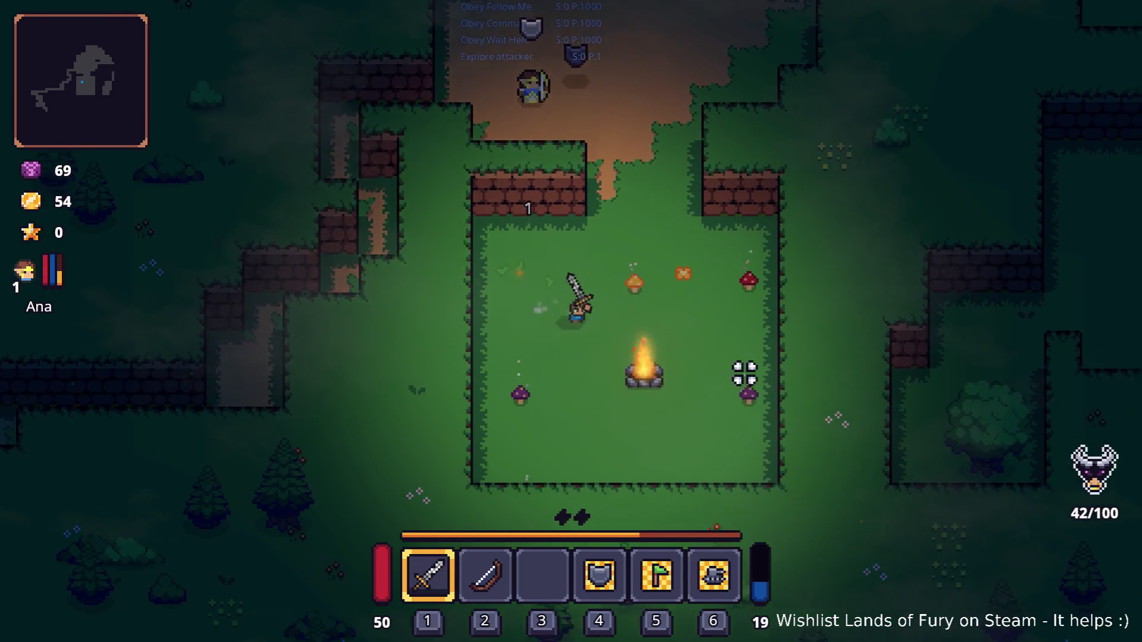
{"action": "left_click", "coordinate": [716, 298]}
{"action": "key", "text": "d"}
{"action": "key", "text": "e"}
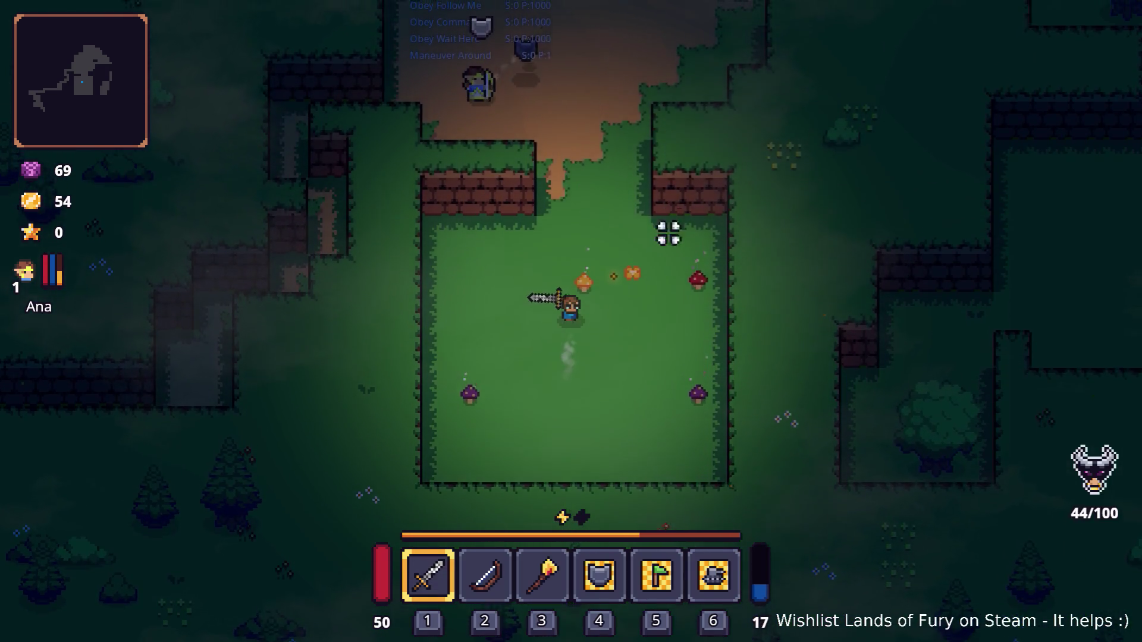
- Head north past the campfire to the crates while fighting enemies, then check the inventory
{"action": "key", "text": "w"}
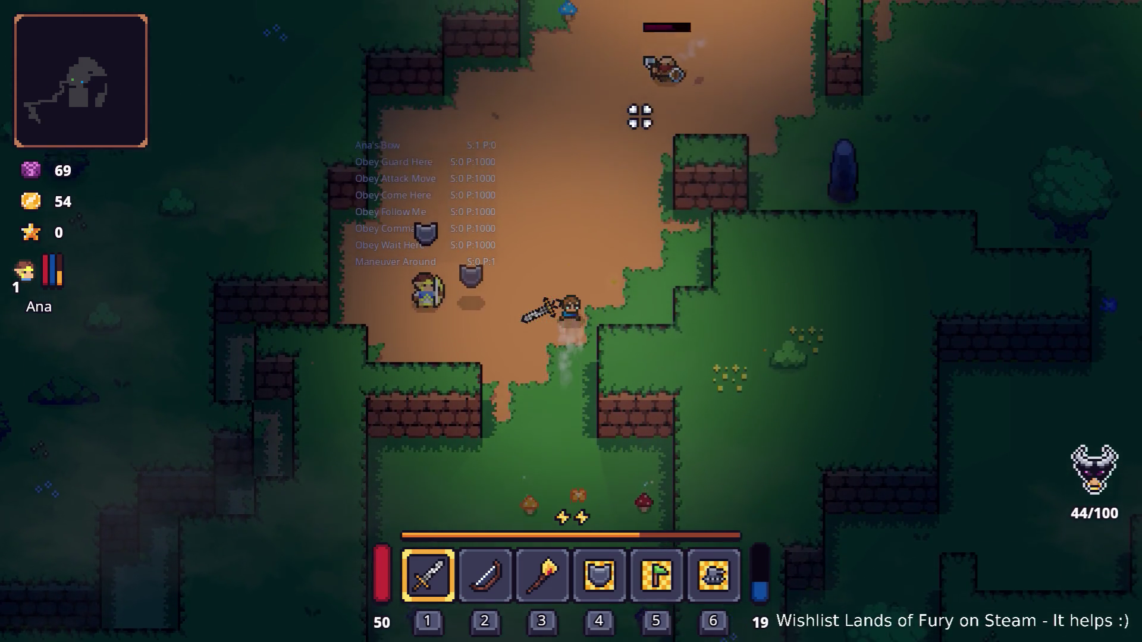
{"action": "key", "text": "w"}
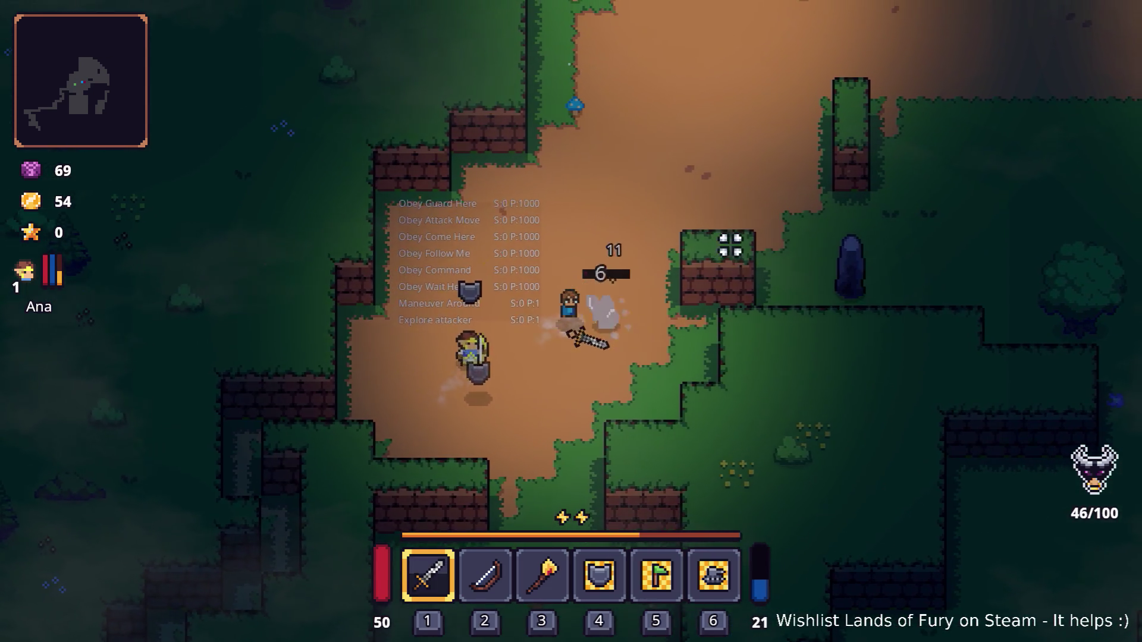
{"action": "key", "text": "w"}
{"action": "left_click", "coordinate": [667, 275]}
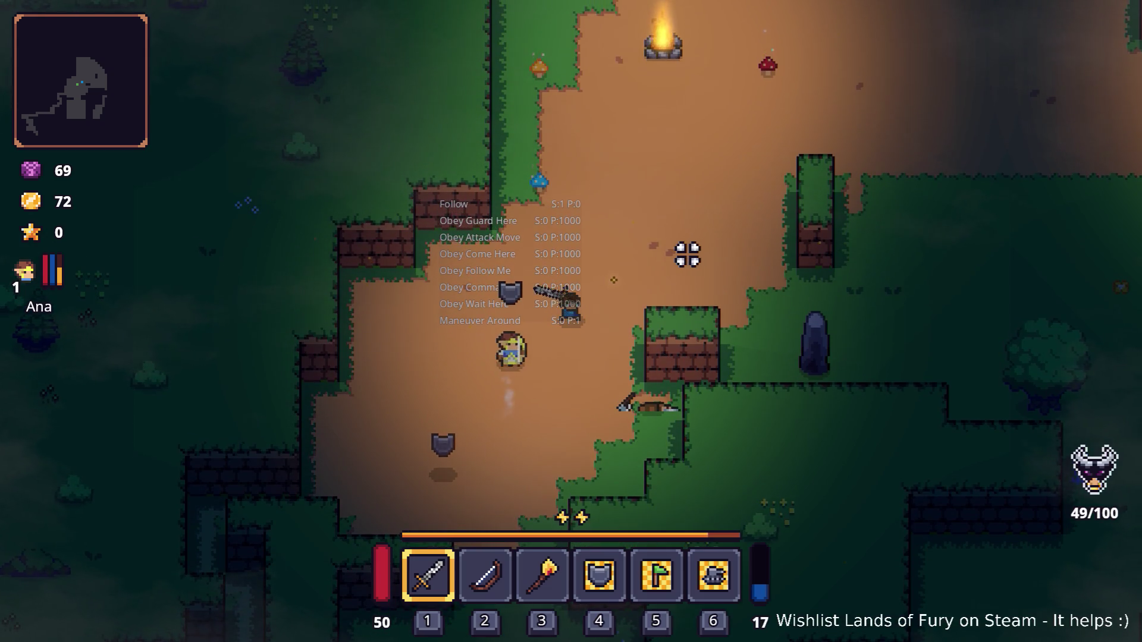
{"action": "key", "text": "w"}
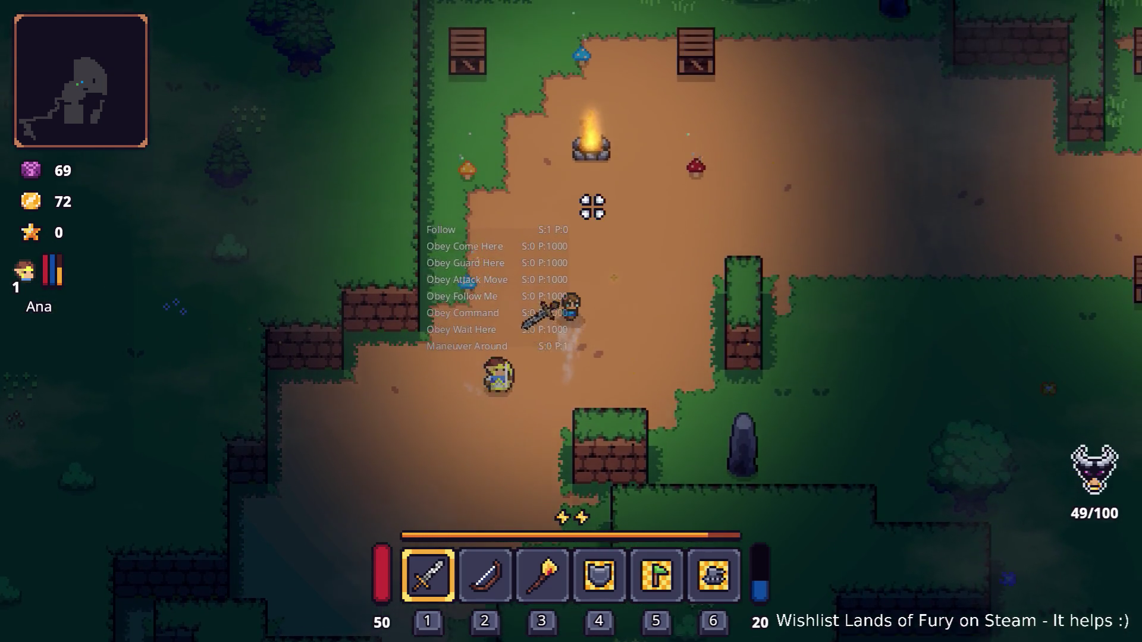
{"action": "key", "text": "w"}
{"action": "key", "text": "a"}
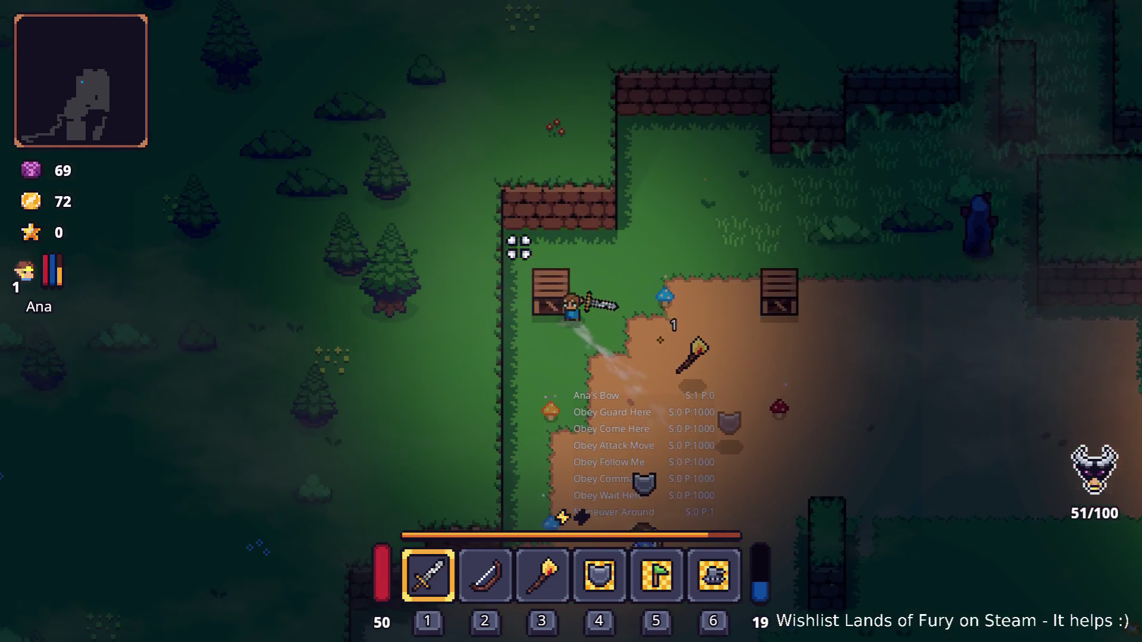
{"action": "key", "text": "d"}
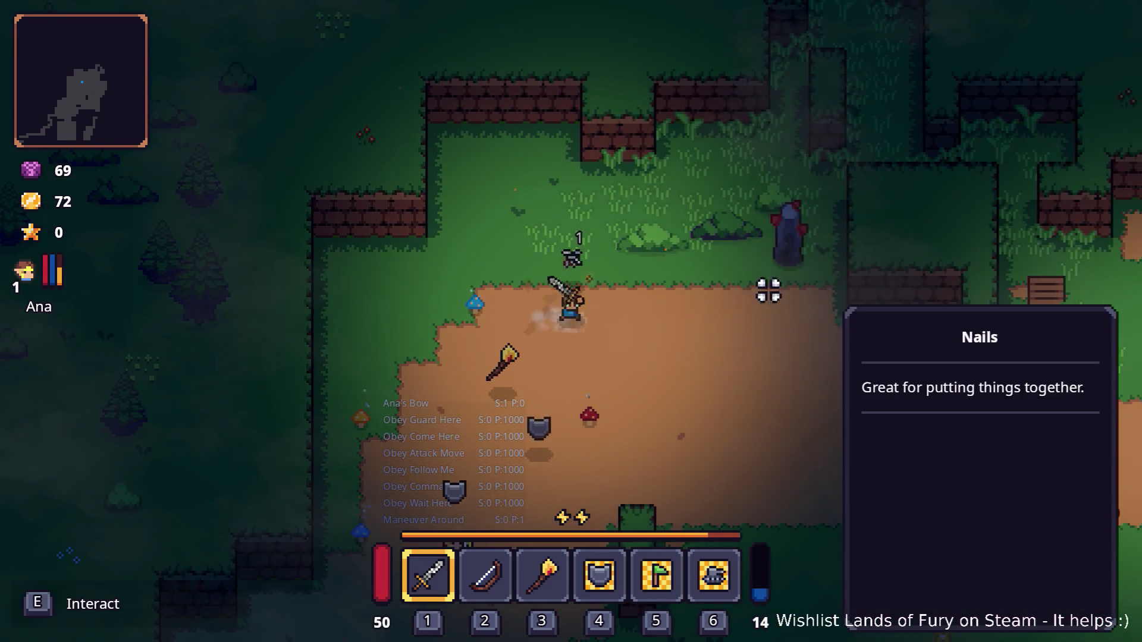
{"action": "key", "text": "a"}
{"action": "key", "text": "s"}
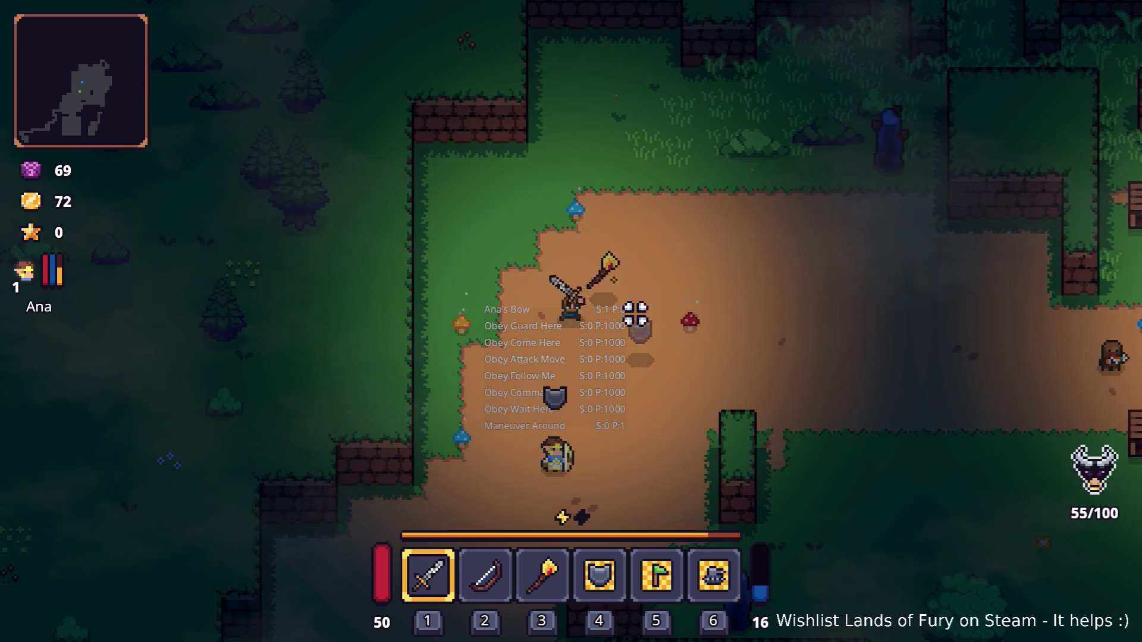
{"action": "key", "text": "d"}
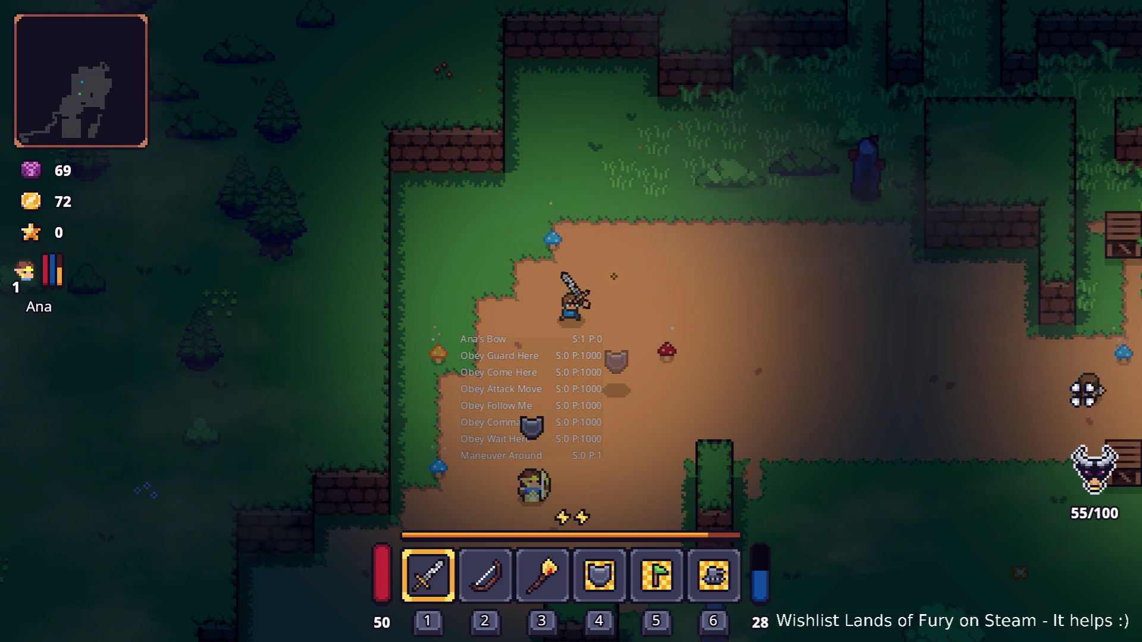
{"action": "key", "text": "Tab"}
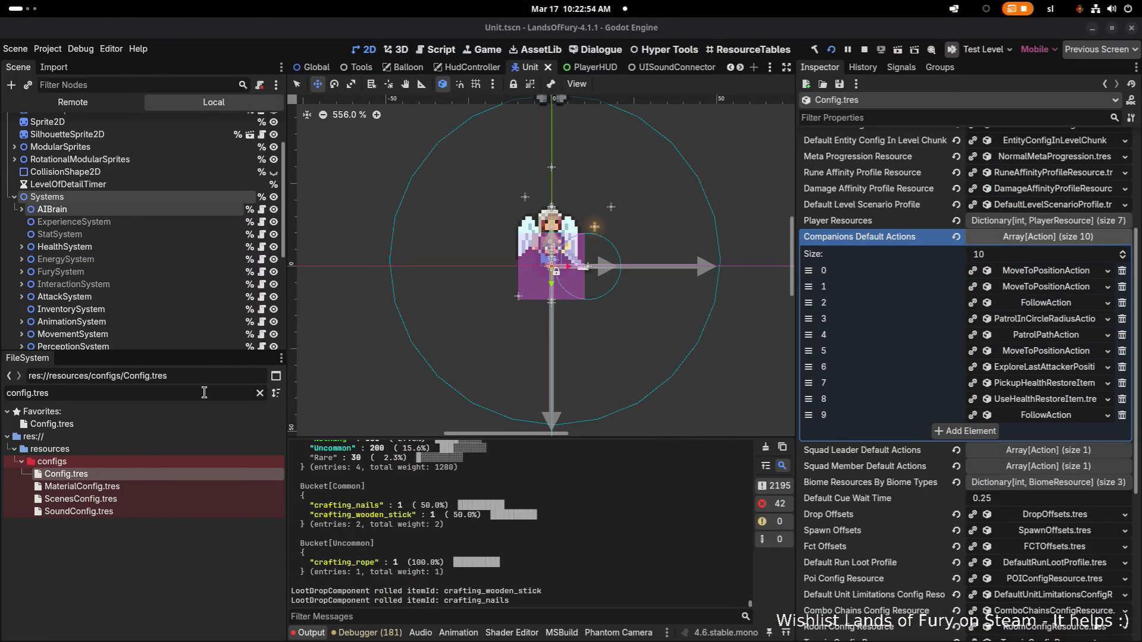
- Filter the FileSystem dock by 'anacompa' and open AnaCompanion.tres
{"action": "key", "text": "ctrl+a"}
{"action": "key", "text": "BackSpace"}
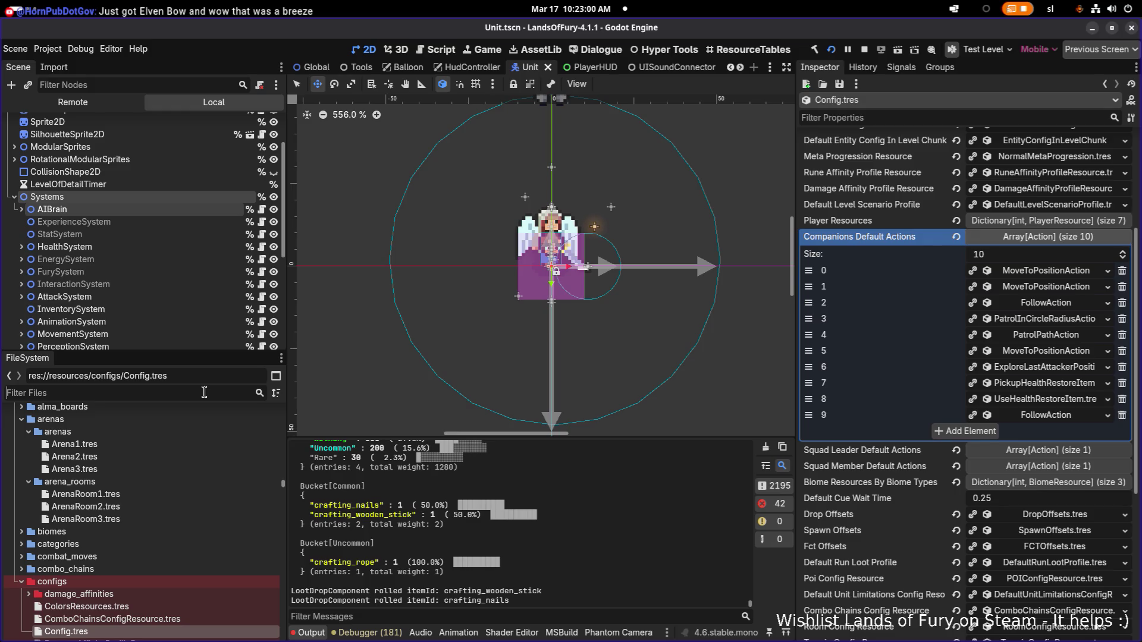
{"action": "type", "text": "anacompa"}
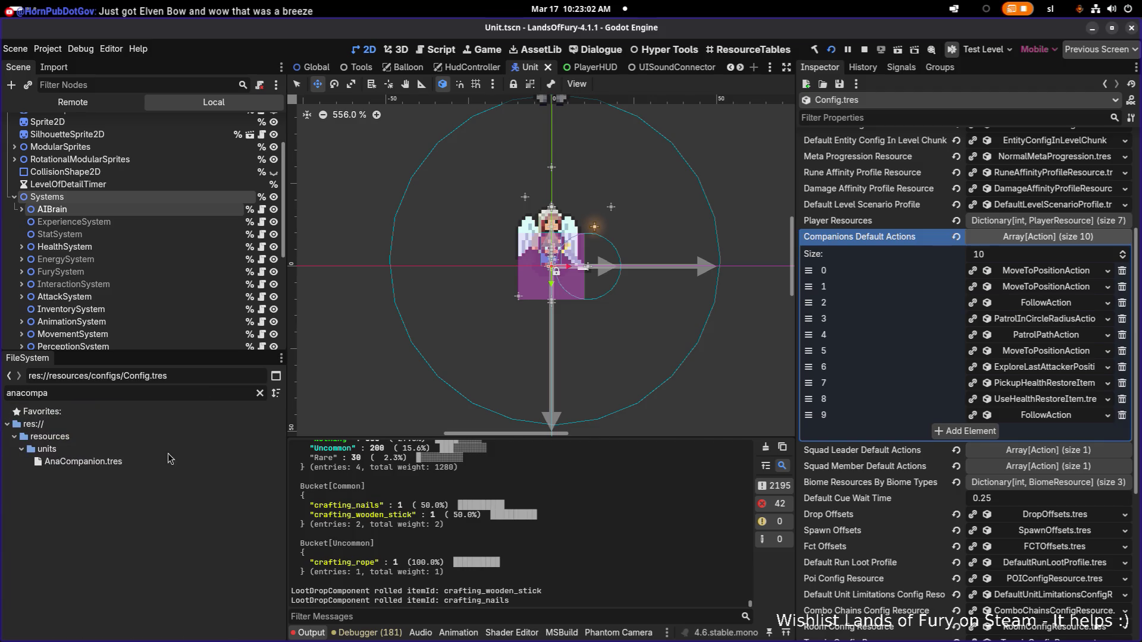
{"action": "double_click", "coordinate": [156, 464]}
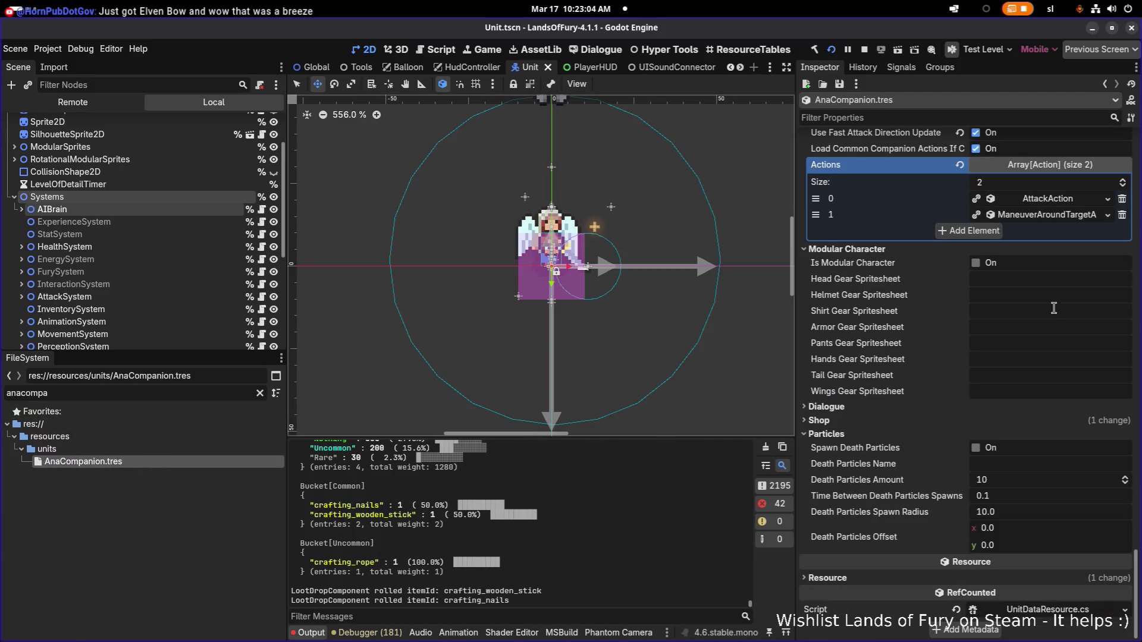
- Expand AnaCompanion's AttackAction and its AmIDetectingNodeType consideration, scrolling through the details
{"action": "left_click", "coordinate": [1025, 199]}
{"action": "scroll", "coordinate": [1028, 455], "scroll_direction": "down", "scroll_amount": 4}
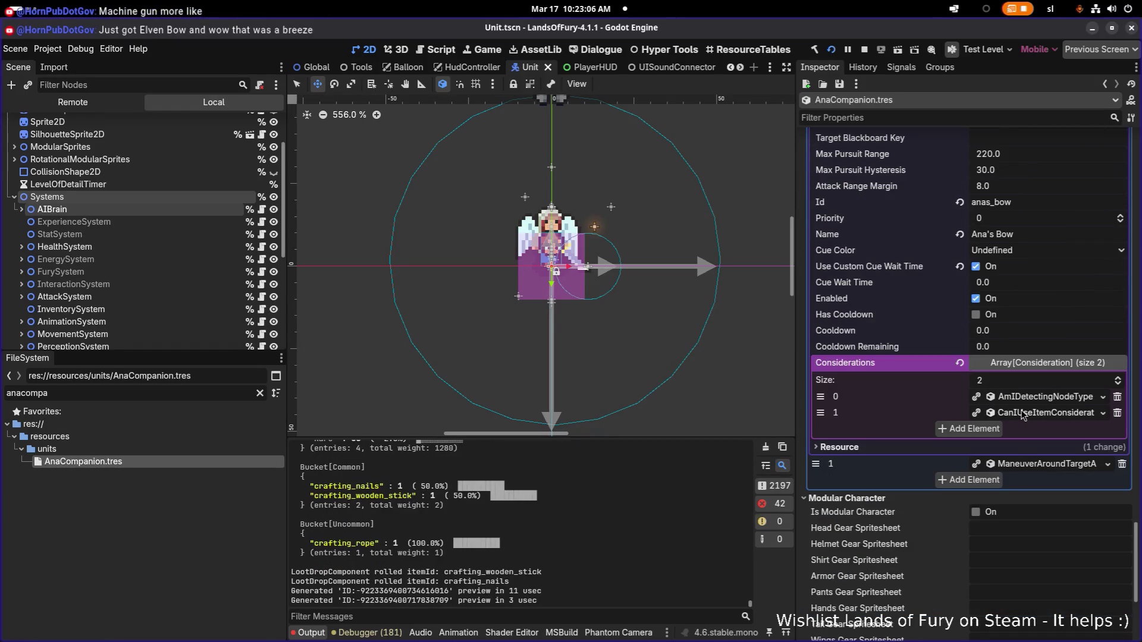
{"action": "left_click", "coordinate": [1026, 398]}
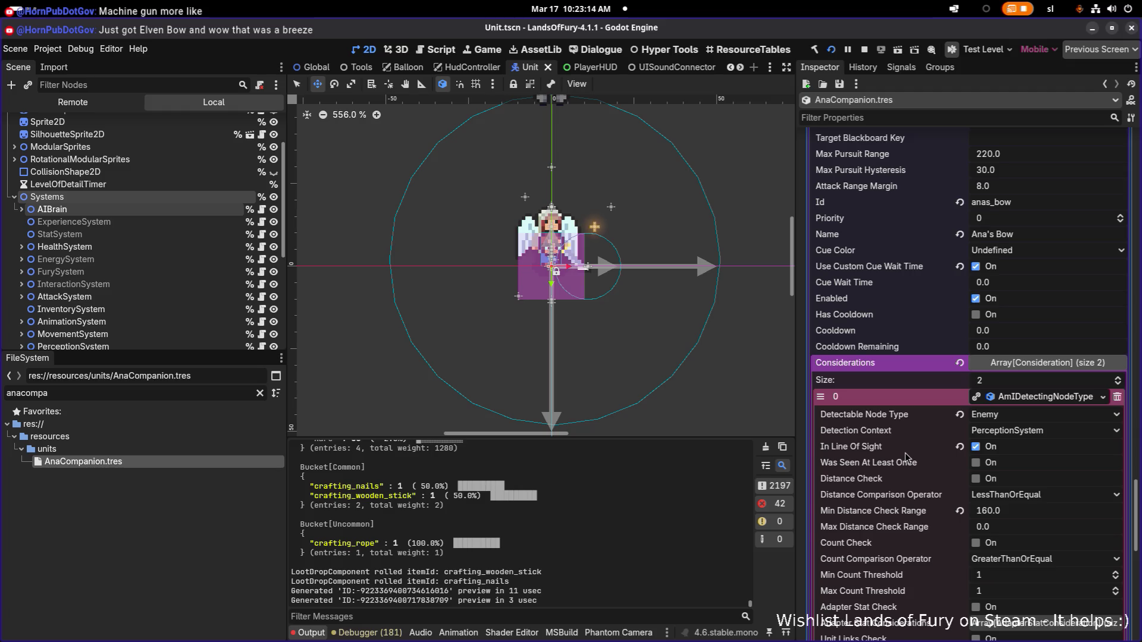
{"action": "scroll", "coordinate": [904, 452], "scroll_direction": "down", "scroll_amount": 2}
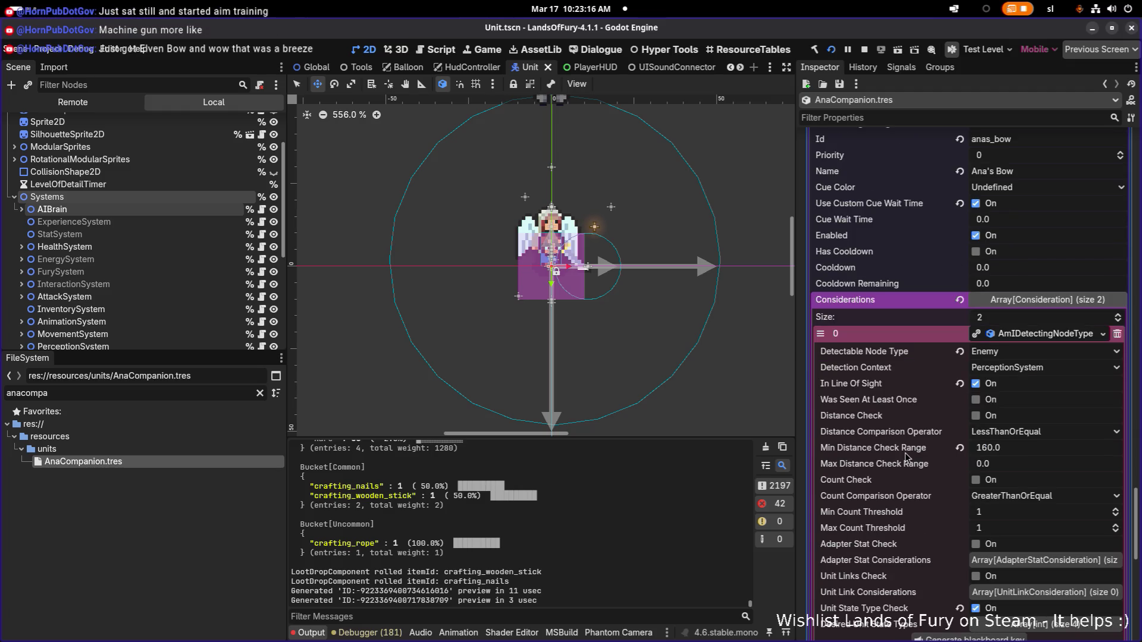
{"action": "scroll", "coordinate": [965, 381], "scroll_direction": "down", "scroll_amount": 2}
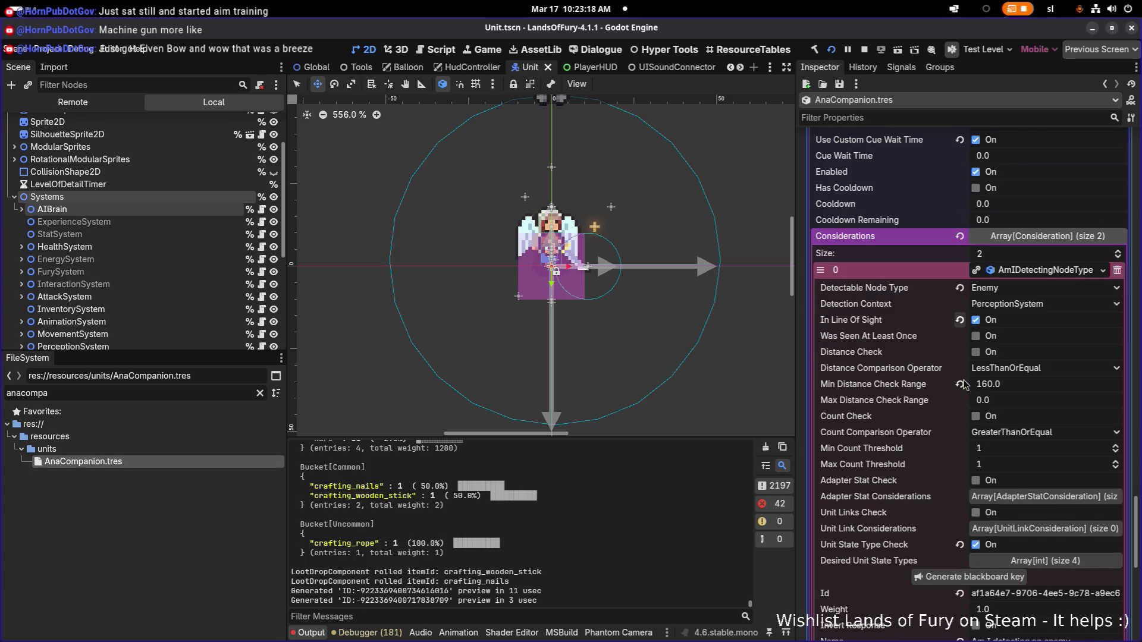
{"action": "scroll", "coordinate": [965, 385], "scroll_direction": "down", "scroll_amount": 2}
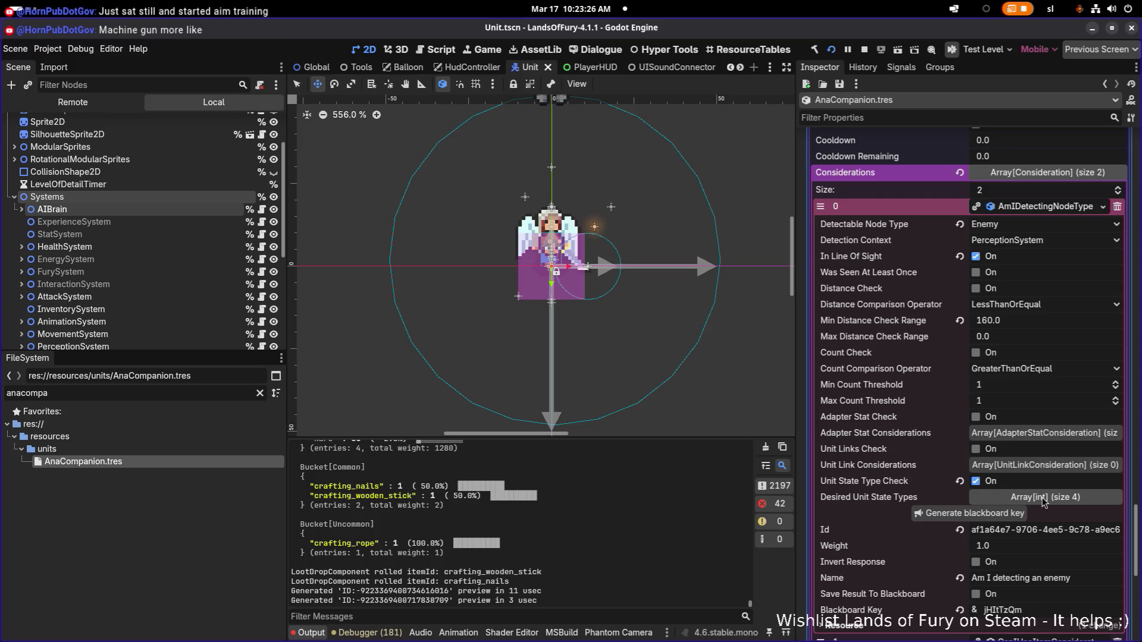
{"action": "scroll", "coordinate": [1040, 501], "scroll_direction": "down", "scroll_amount": 4}
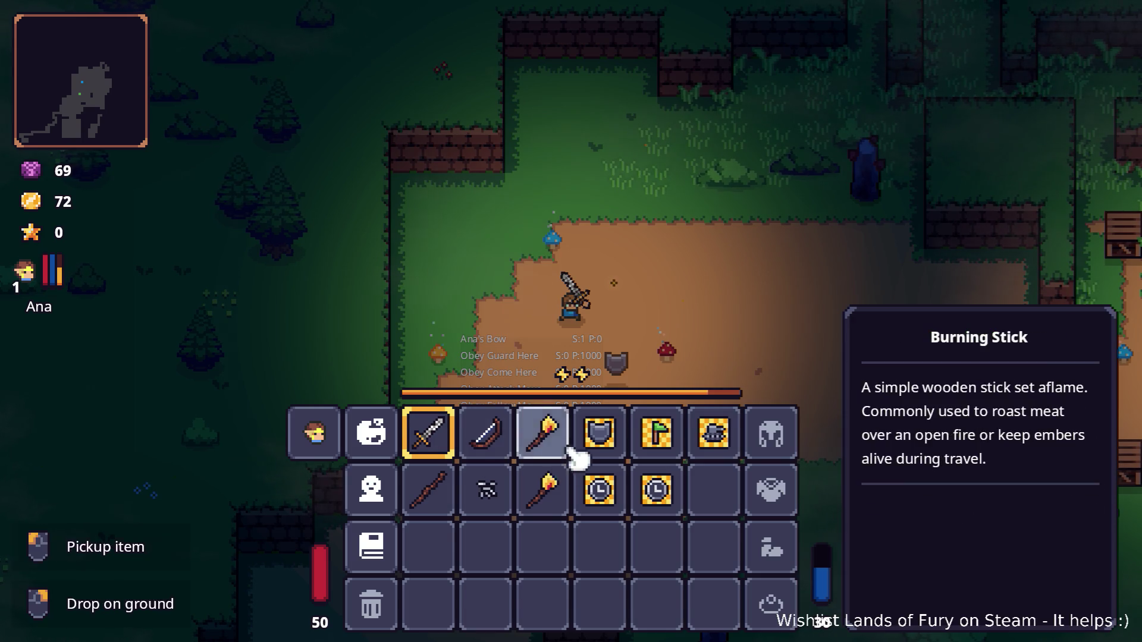
- Close the game's inventory, move the hero briefly, then bring the Godot editor back to the front
{"action": "key", "text": "i"}
{"action": "key", "text": "d"}
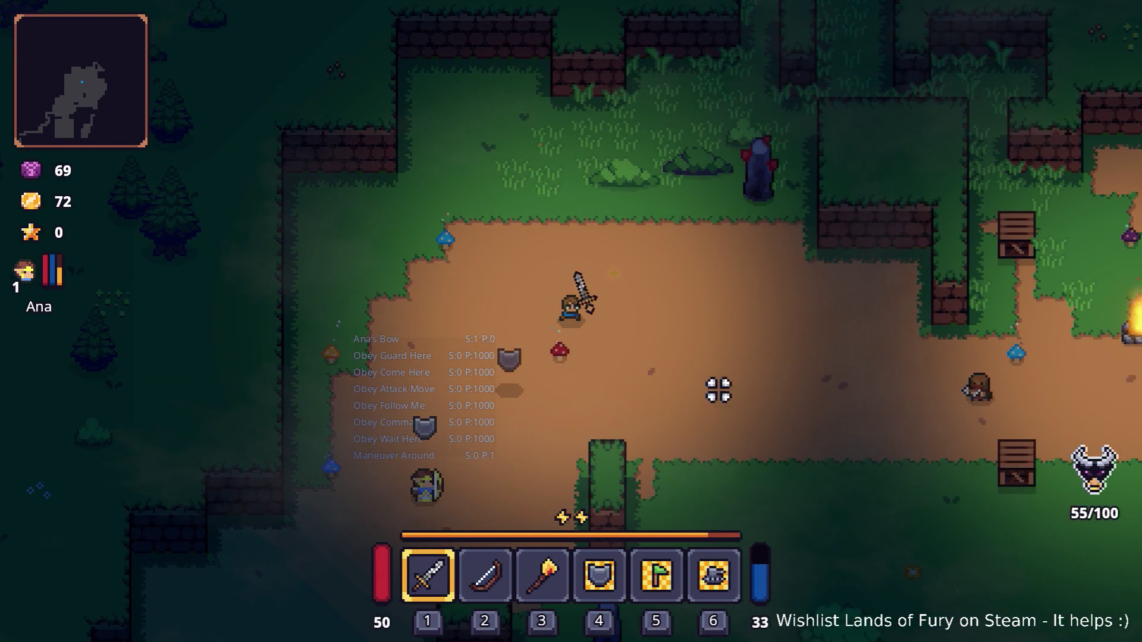
{"action": "key", "text": "a"}
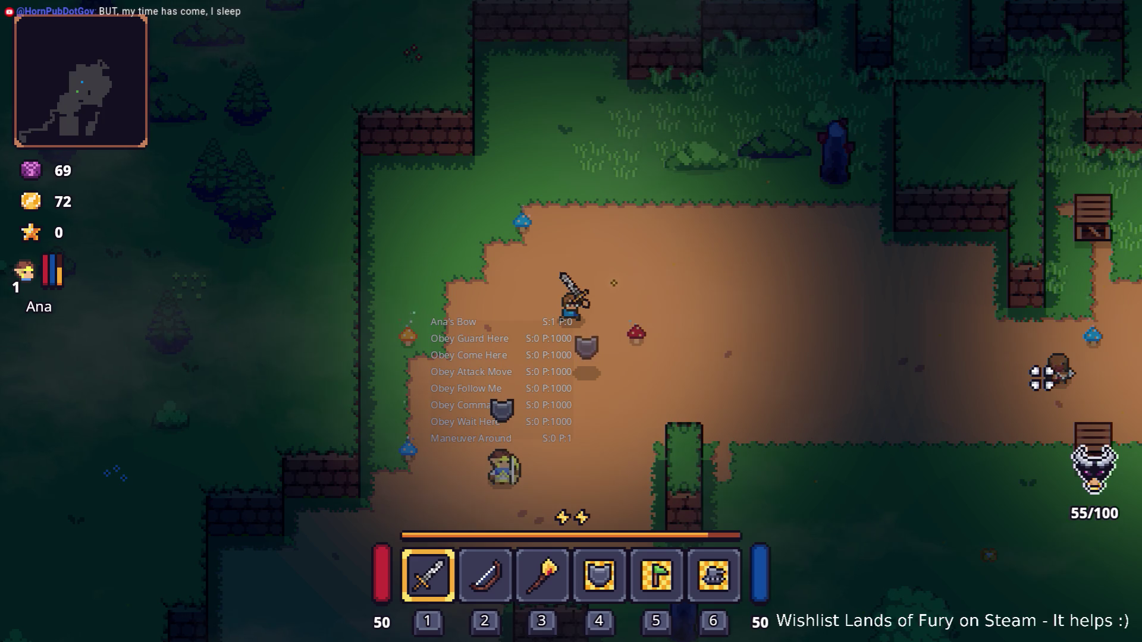
{"action": "key", "text": "alt+Tab"}
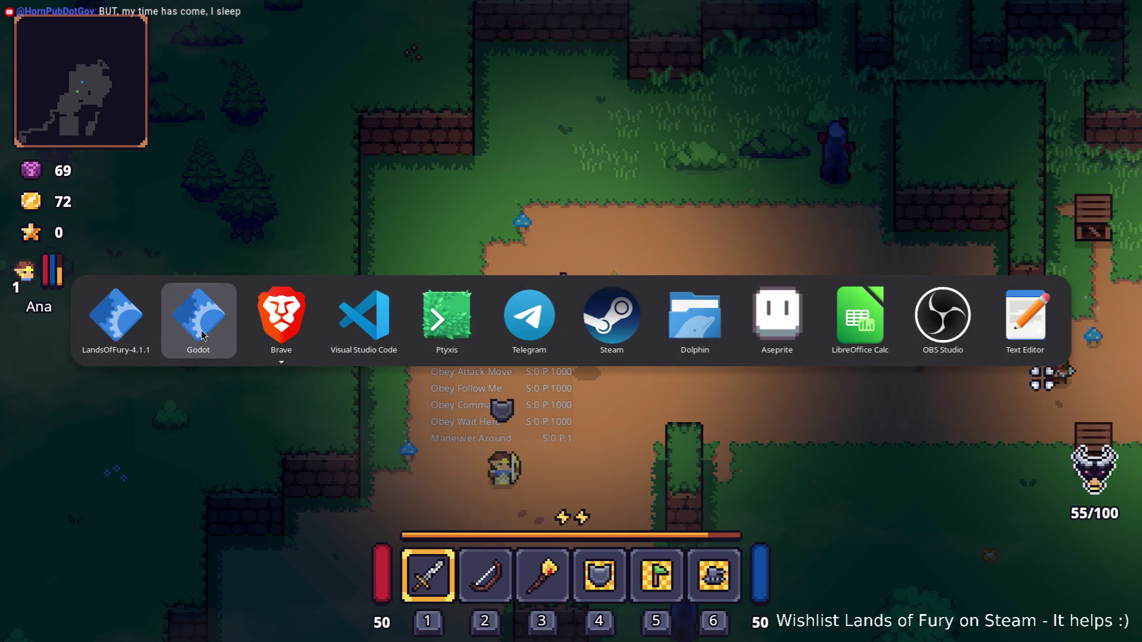
{"action": "left_click", "coordinate": [203, 335]}
{"action": "scroll", "coordinate": [852, 433], "scroll_direction": "up", "scroll_amount": 3}
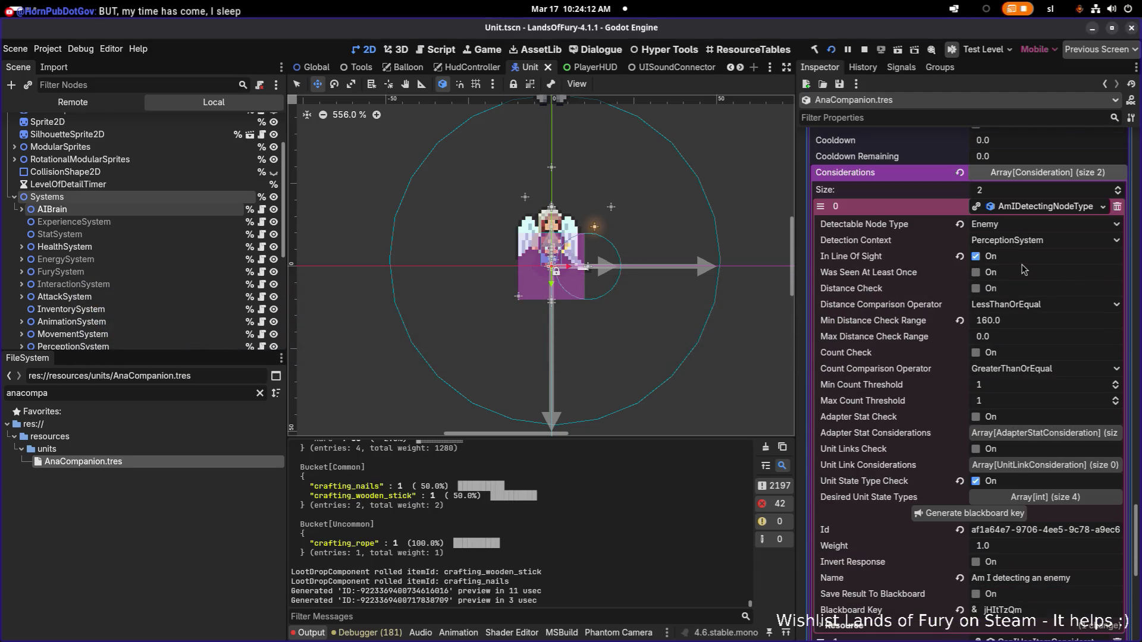
- Collapse consideration element 0 and scroll up to AnaCompanion's AI Actions before switching to VS Code
{"action": "left_click", "coordinate": [1031, 210]}
{"action": "scroll", "coordinate": [1019, 244], "scroll_direction": "up", "scroll_amount": 10}
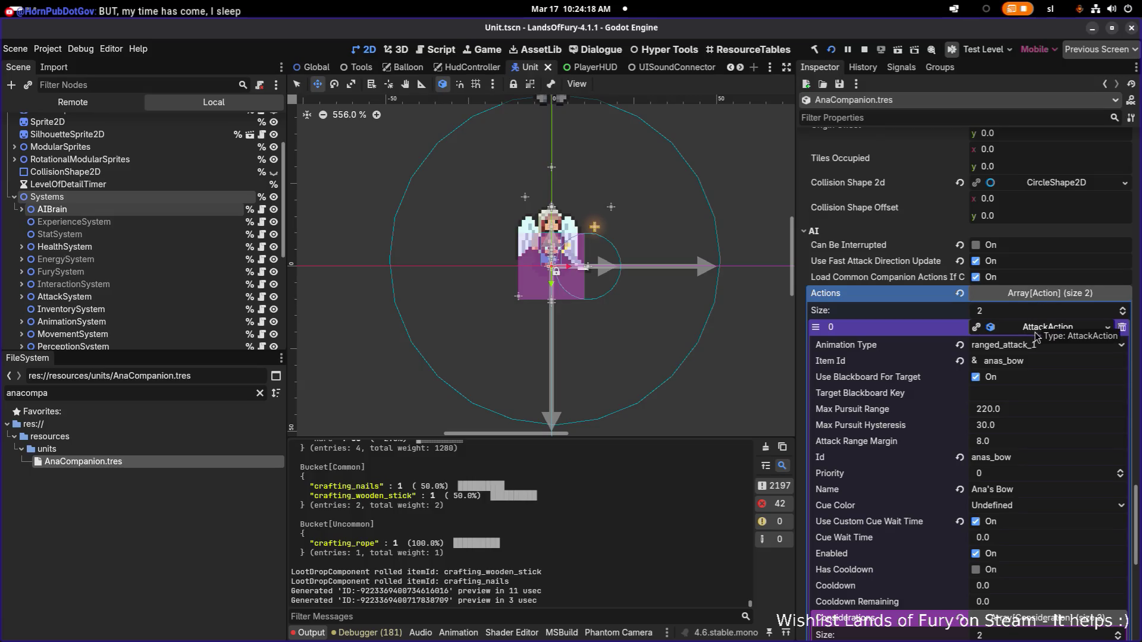
{"action": "key", "text": "alt+Tab"}
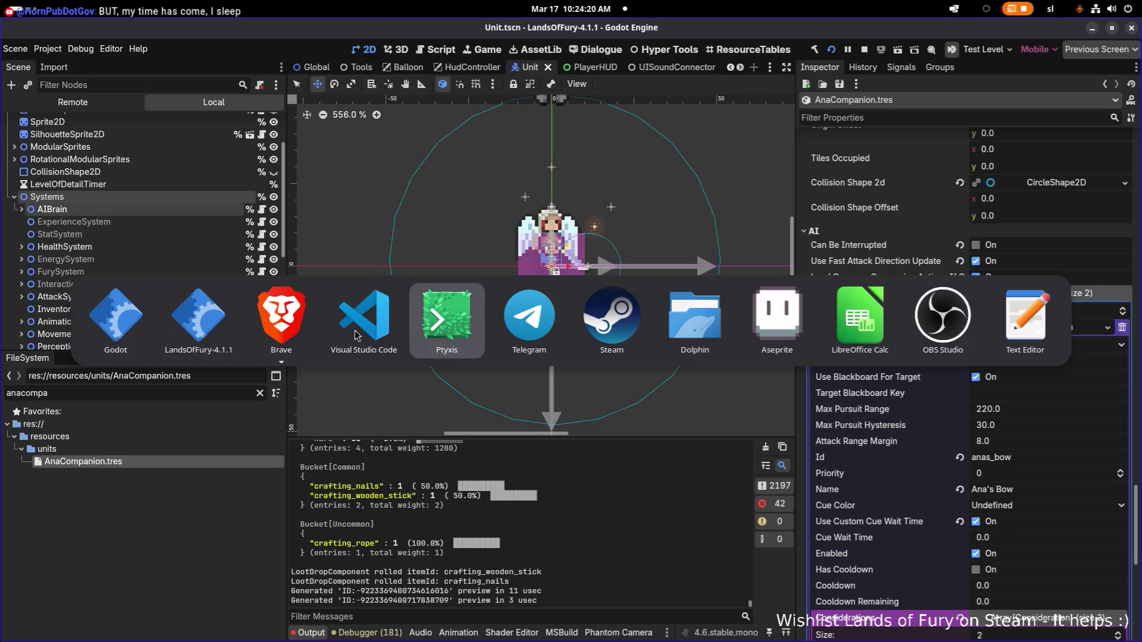
- Open AttackAction.cs via quick search and widen its editor split
{"action": "key", "text": "ctrl+p"}
{"action": "type", "text": "at"}
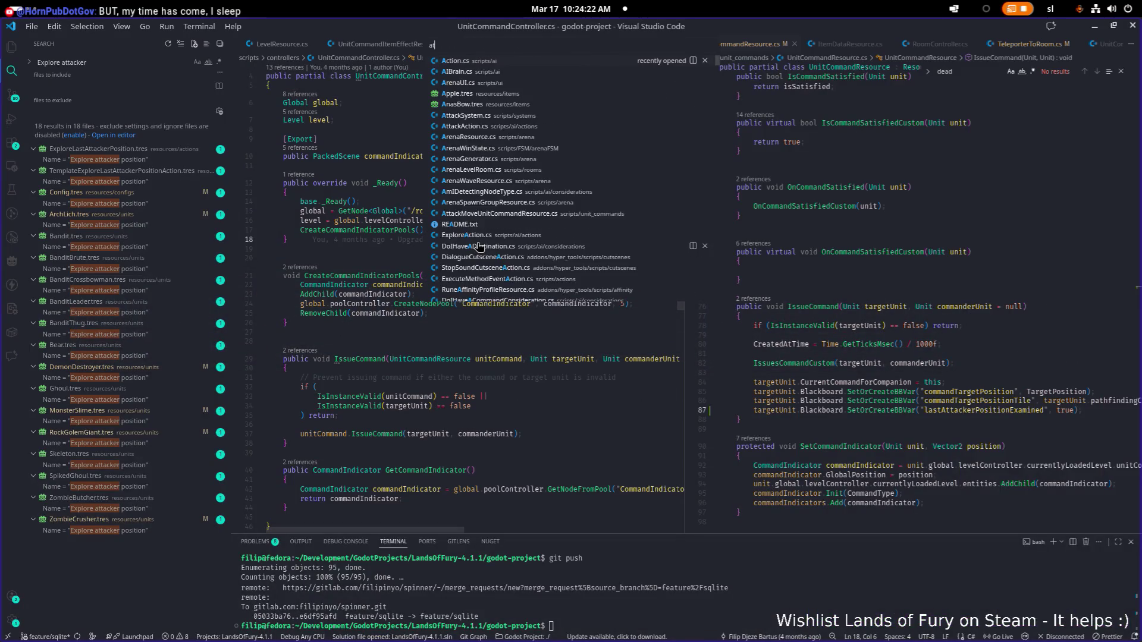
{"action": "type", "text": "tacaction"}
{"action": "key", "text": "Return"}
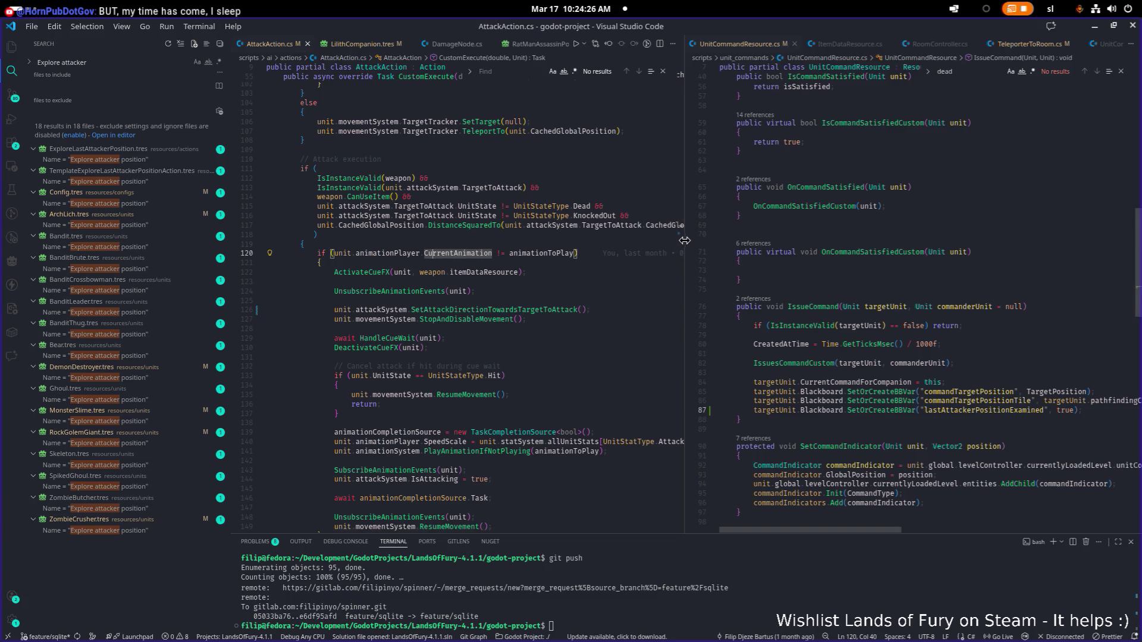
{"action": "left_click_drag", "start_coordinate": [683, 242], "coordinate": [983, 238]}
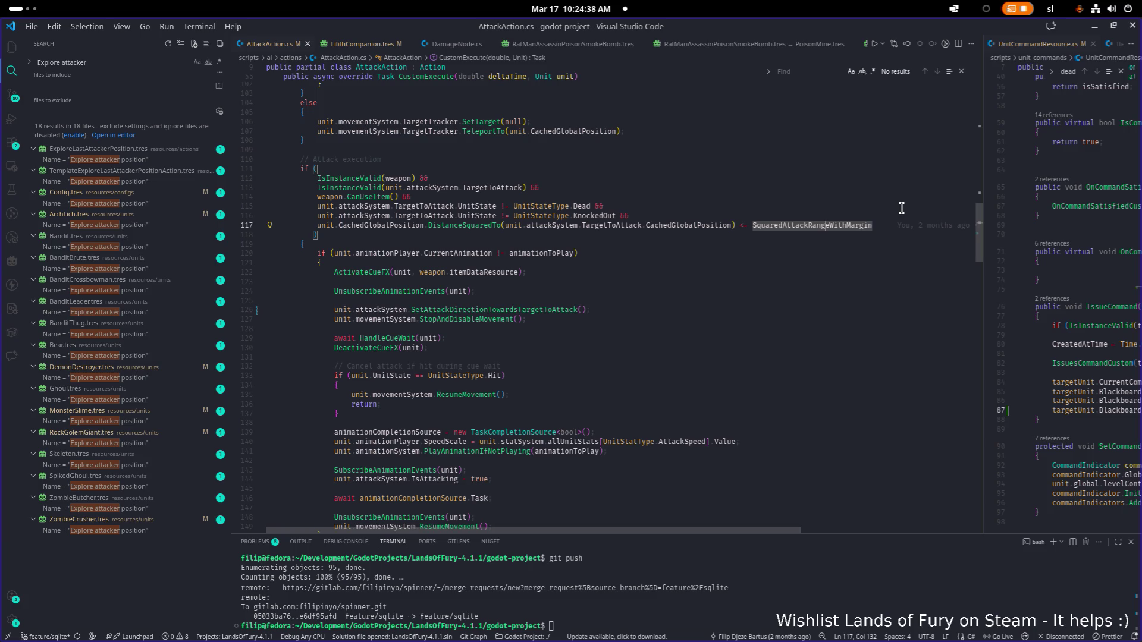
- Jump to SquaredAttackRangeWithMargin's definition, step through its uses, then return to the game
{"action": "key", "text": "F12"}
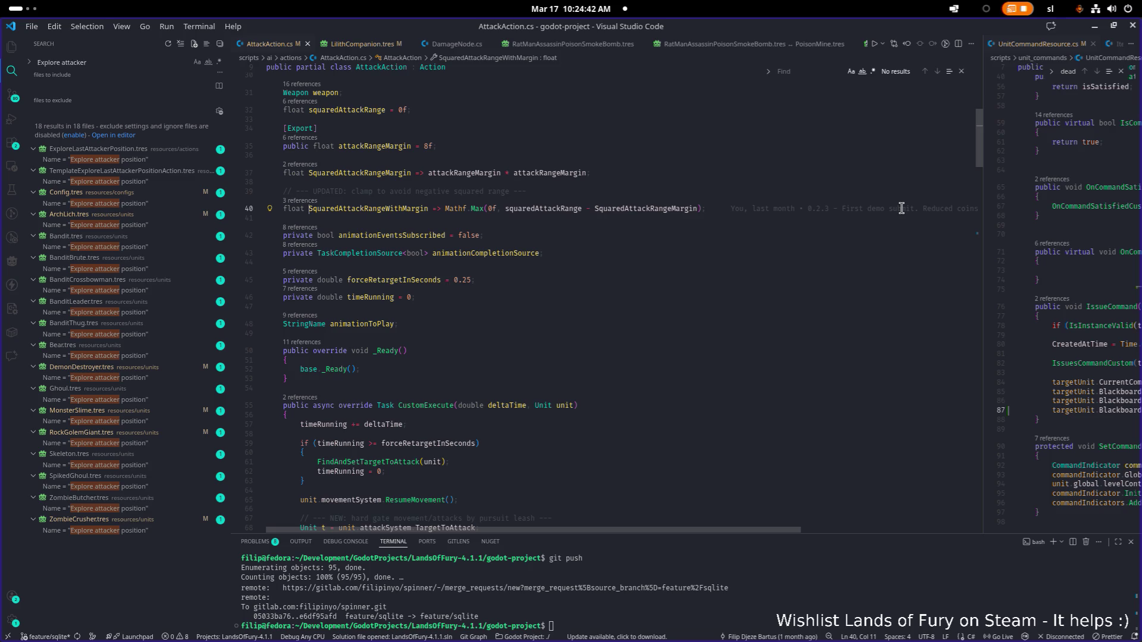
{"action": "key", "text": "ctrl+f"}
{"action": "key", "text": "Return"}
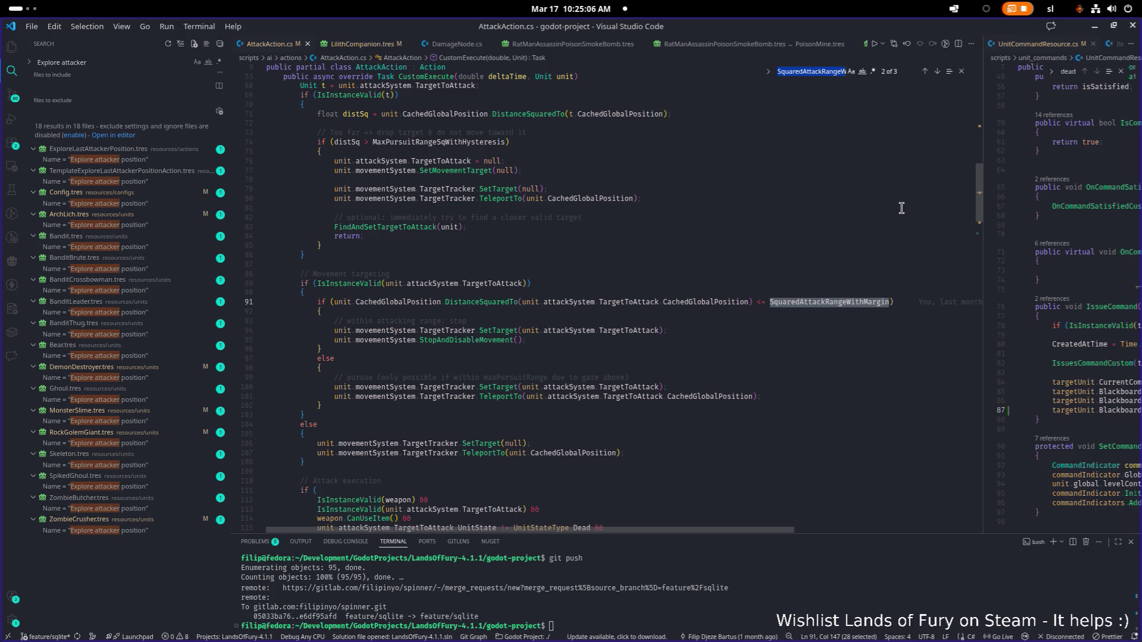
{"action": "key", "text": "alt+Tab"}
{"action": "key", "text": "Tab"}
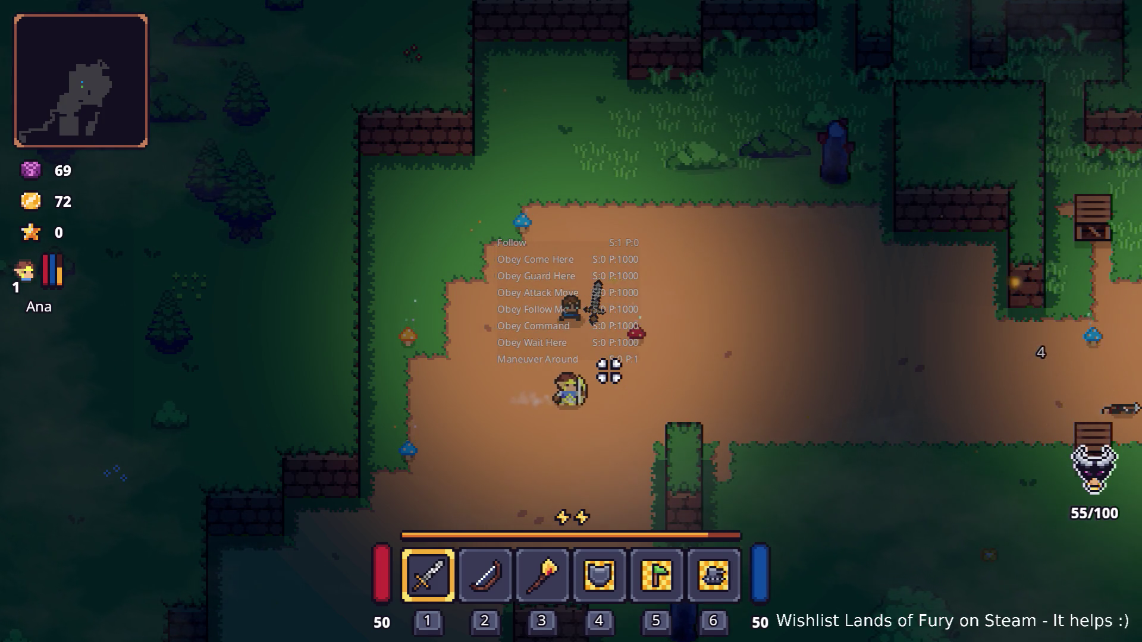
- Walk to the stone obelisk and break it to expose the Dyno Ore
{"action": "key", "text": "d"}
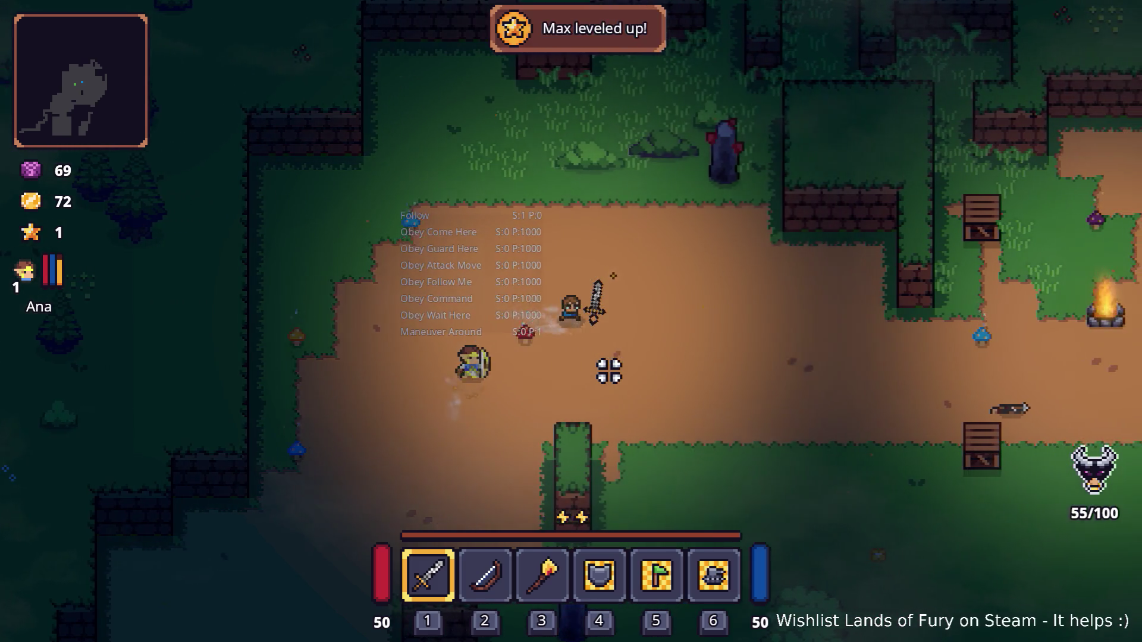
{"action": "key", "text": "d"}
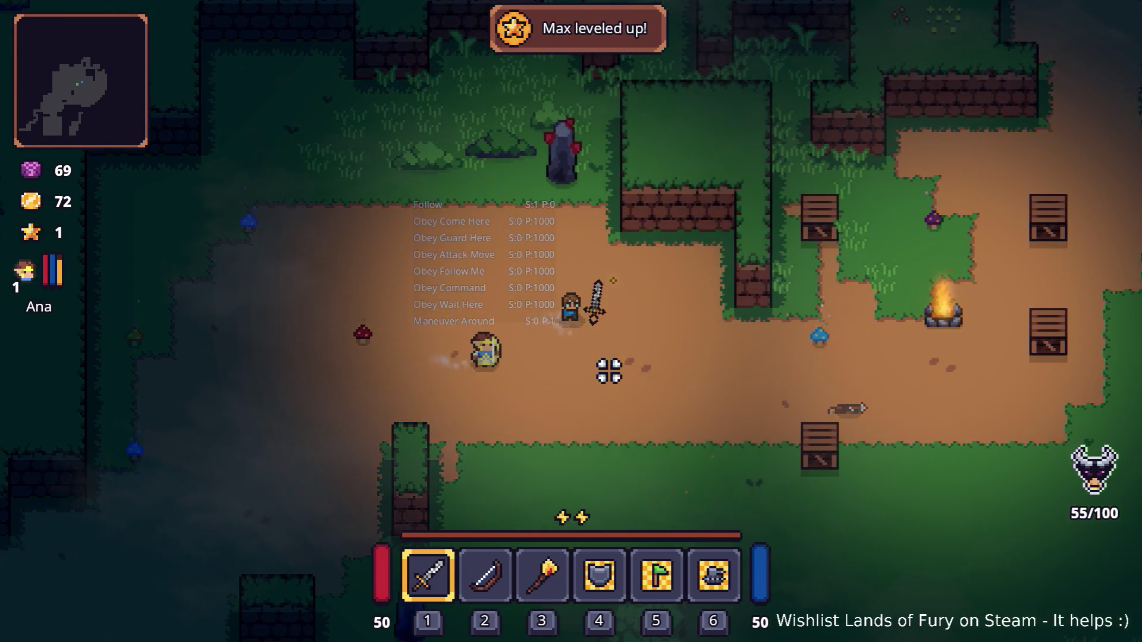
{"action": "key", "text": "w"}
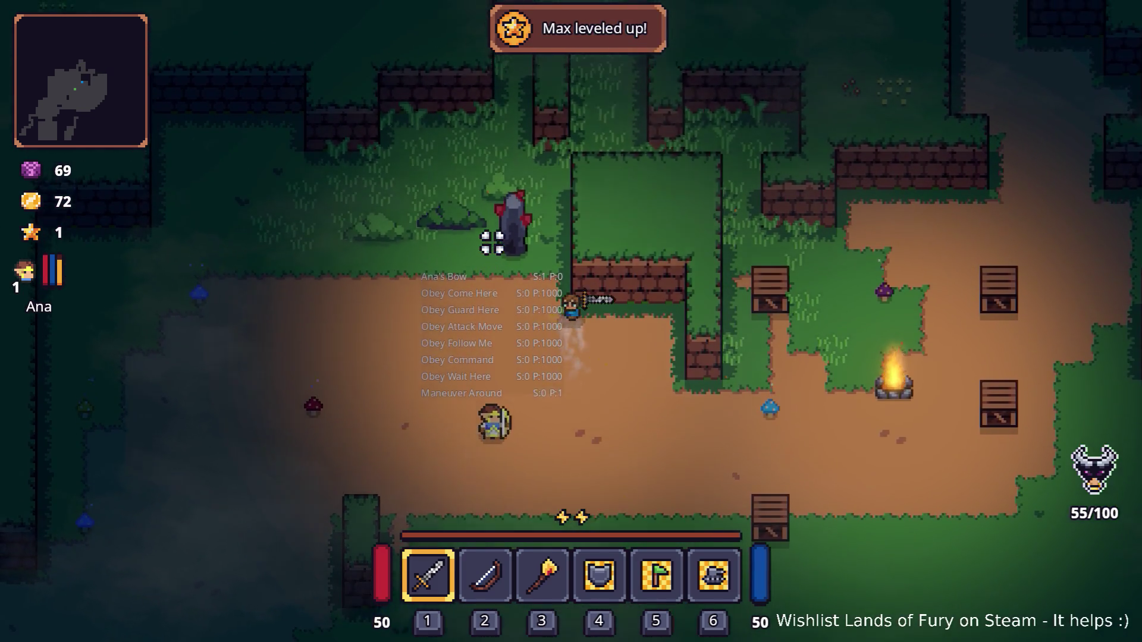
{"action": "key", "text": "a"}
{"action": "key", "text": "w"}
{"action": "left_click", "coordinate": [550, 238]}
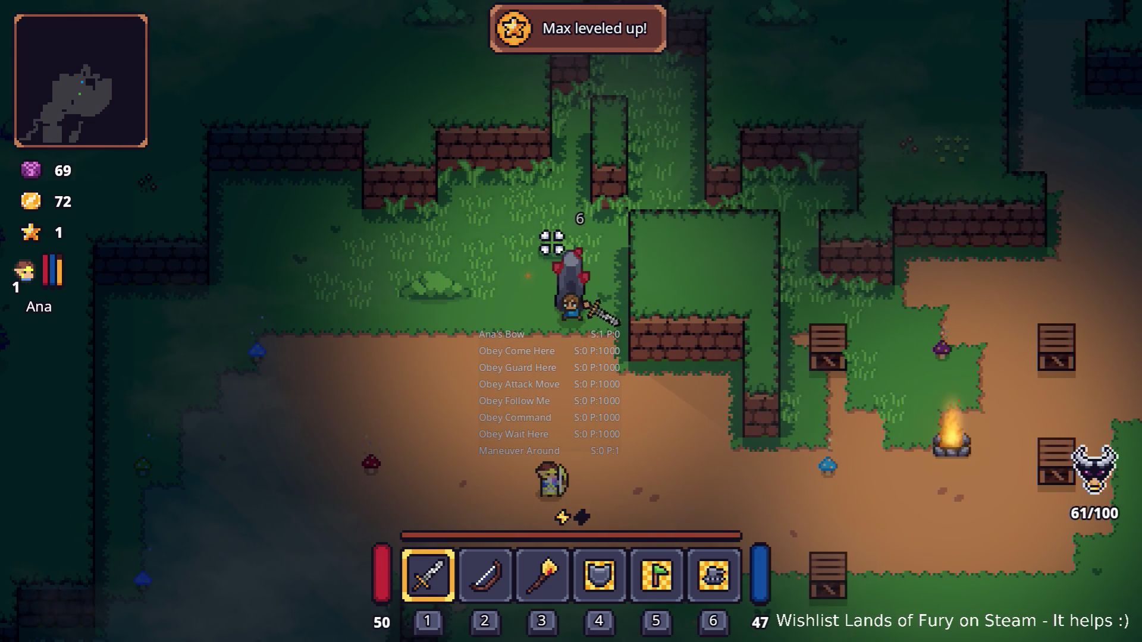
{"action": "left_click", "coordinate": [556, 244]}
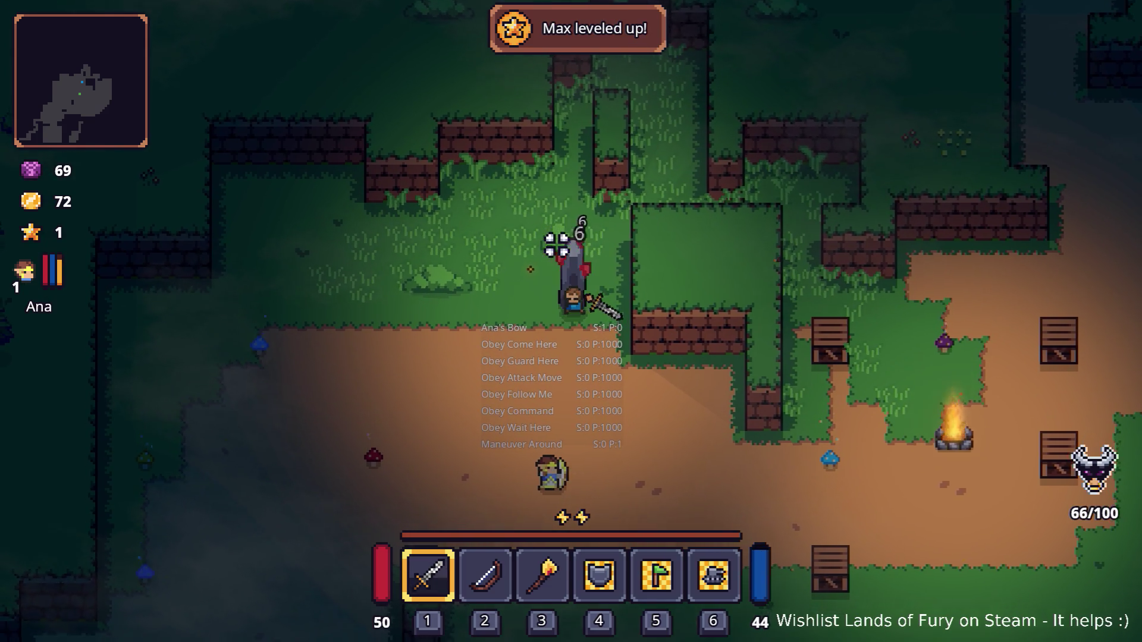
{"action": "left_click", "coordinate": [556, 243]}
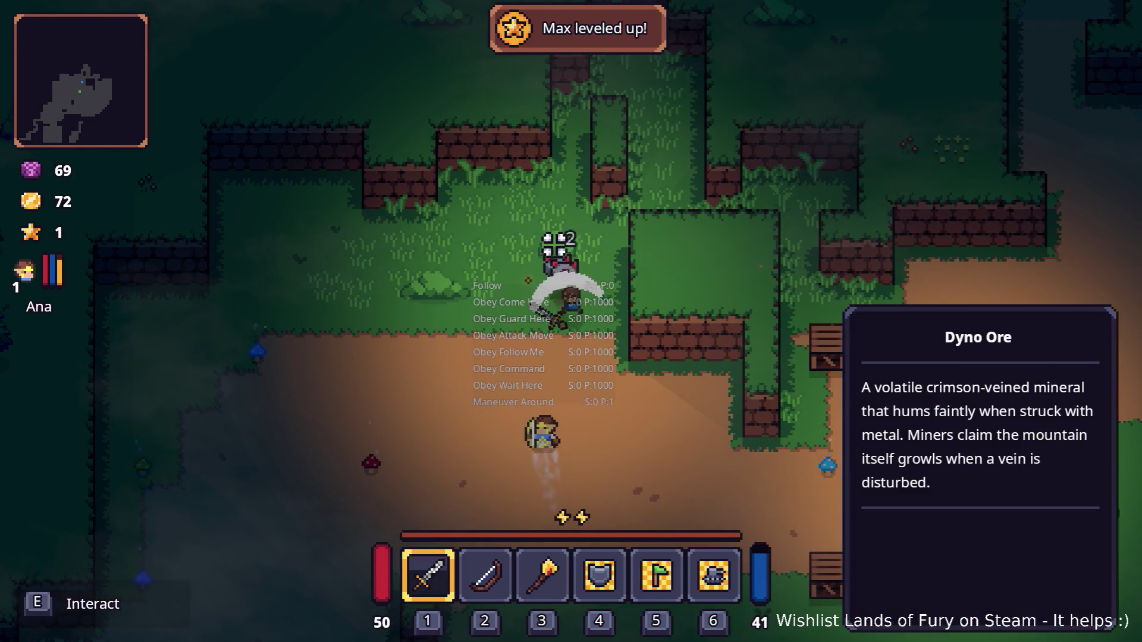
{"action": "left_click", "coordinate": [553, 245]}
- Slash the nearby enemy with the Rusty Sword and head toward the crates
{"action": "key", "text": "d"}
{"action": "key", "text": "s"}
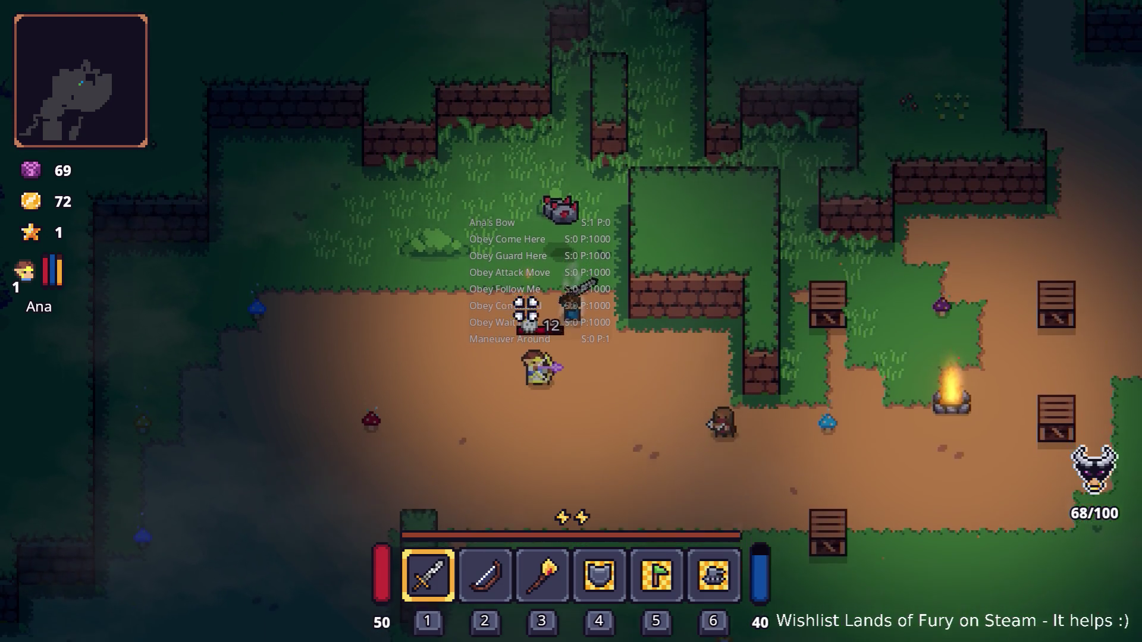
{"action": "left_click", "coordinate": [594, 308]}
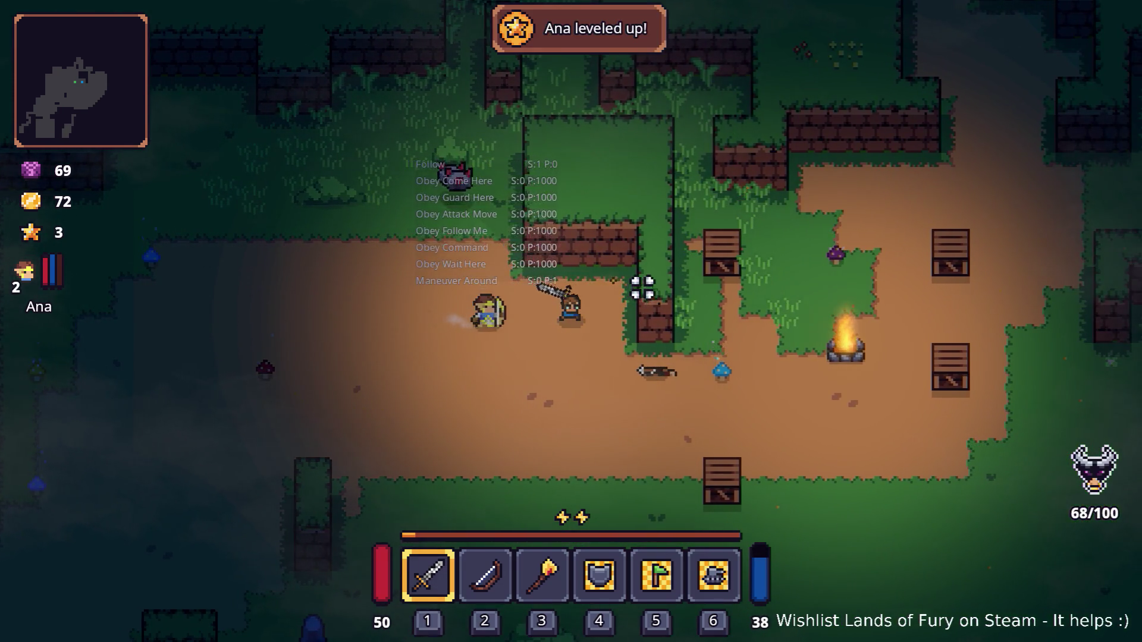
{"action": "key", "text": "s"}
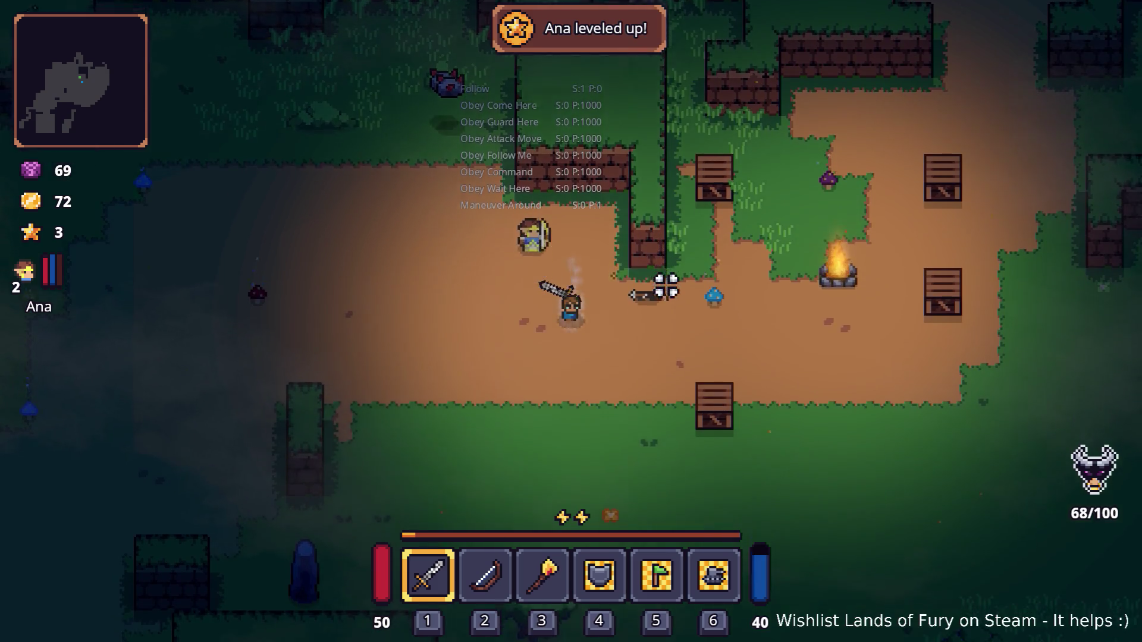
{"action": "key", "text": "s"}
{"action": "key", "text": "d"}
{"action": "left_click", "coordinate": [708, 303]}
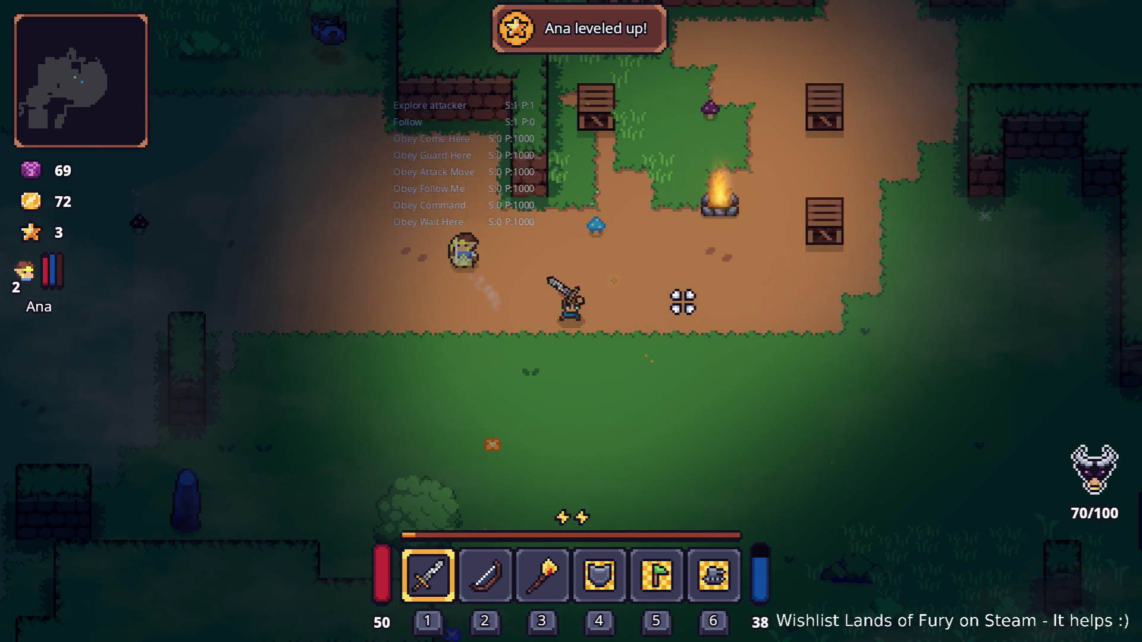
- Smash the crates, including the one holding a mana potion
{"action": "key", "text": "w"}
{"action": "key", "text": "d"}
{"action": "left_click", "coordinate": [690, 296]}
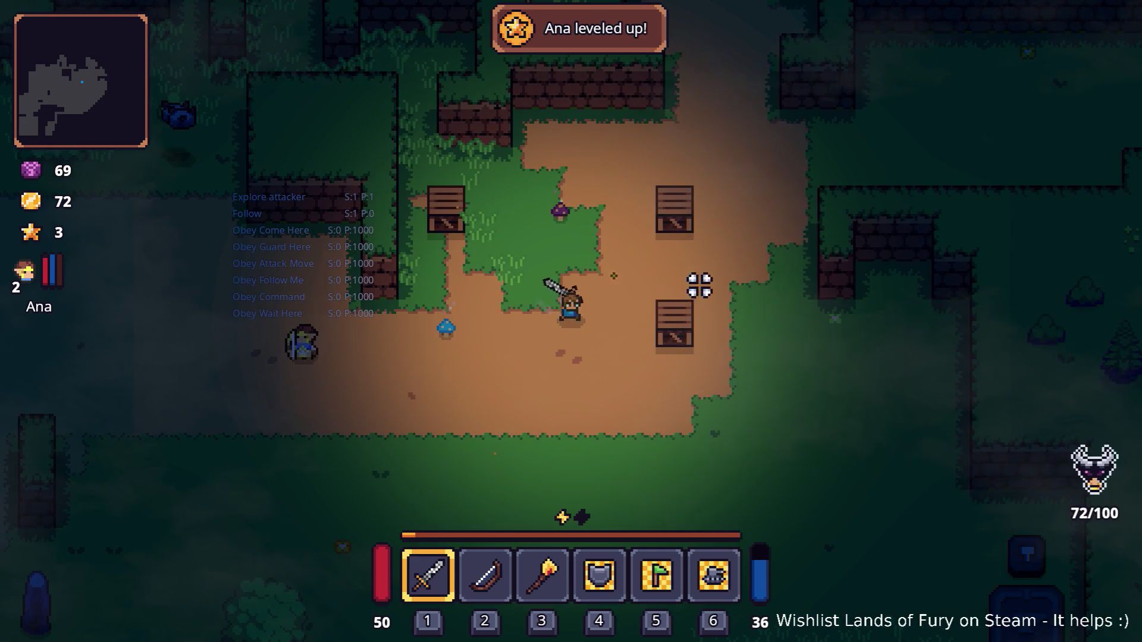
{"action": "key", "text": "d"}
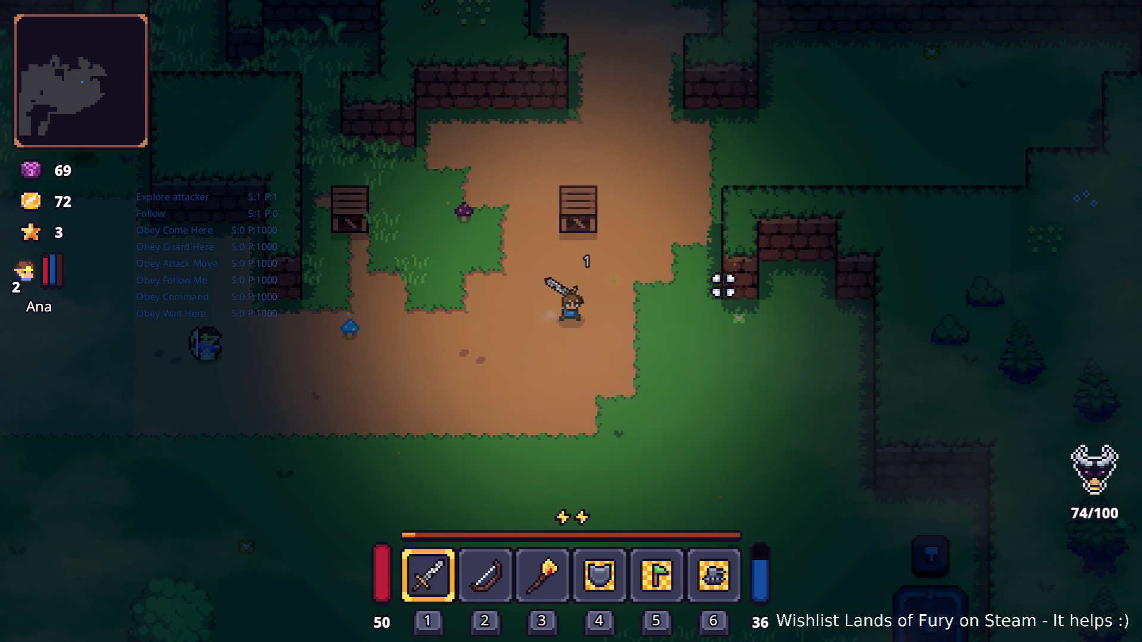
{"action": "key", "text": "w"}
{"action": "left_click", "coordinate": [629, 206]}
{"action": "key", "text": "a"}
{"action": "left_click", "coordinate": [482, 238]}
- Dash down-left twice, then walk past the ore into the grass
{"action": "key", "text": "s"}
{"action": "key", "text": "a"}
{"action": "key", "text": "space"}
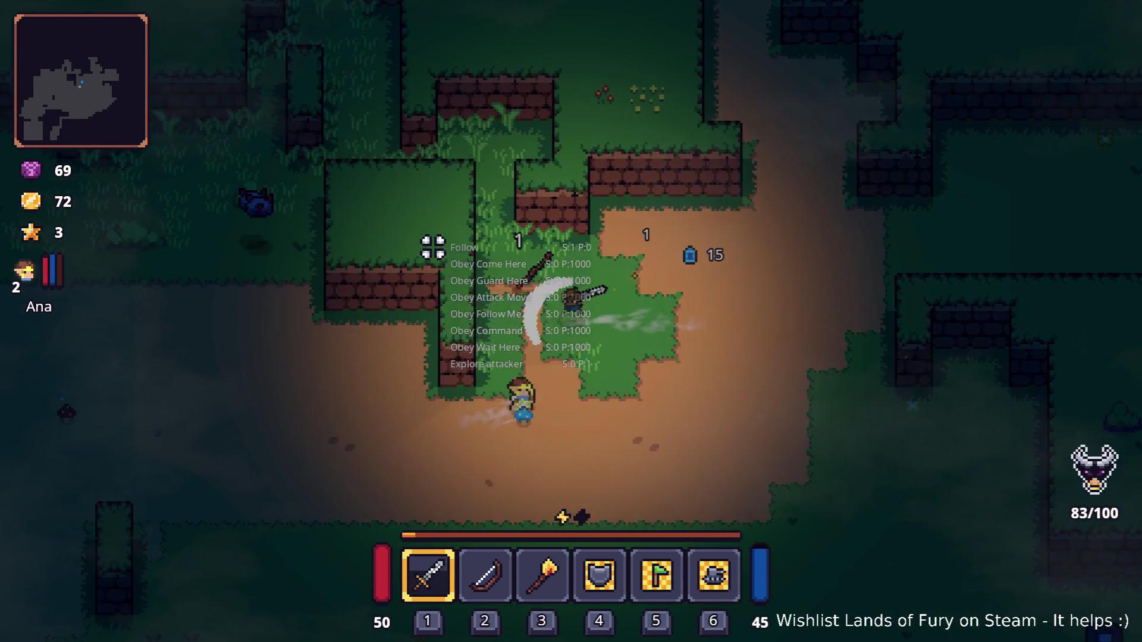
{"action": "key", "text": "space"}
{"action": "key", "text": "w"}
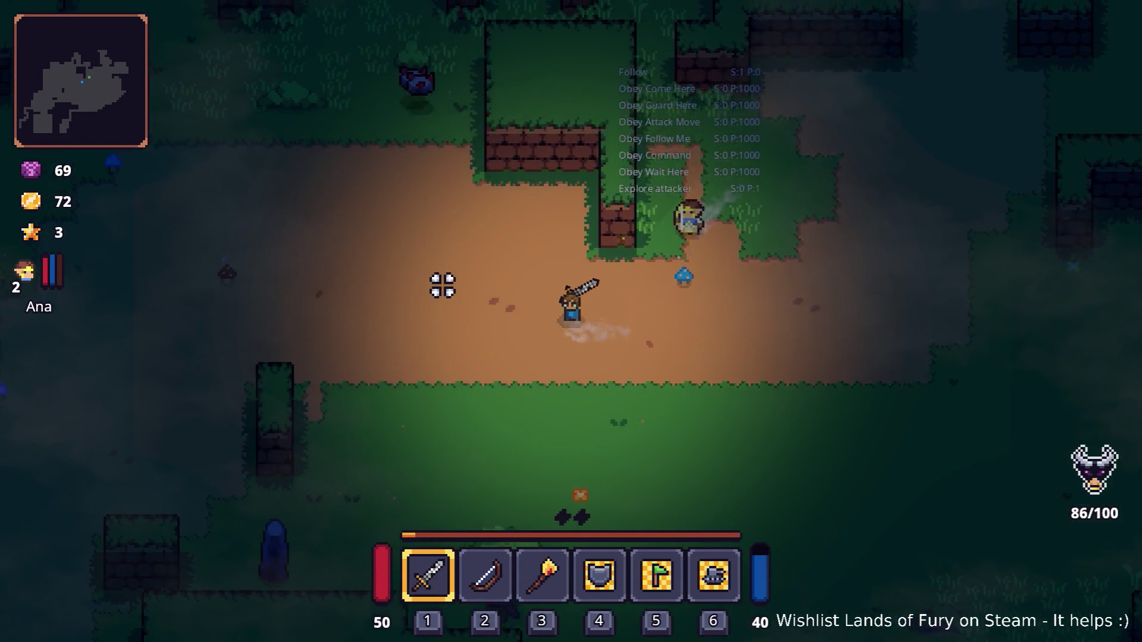
{"action": "key", "text": "w"}
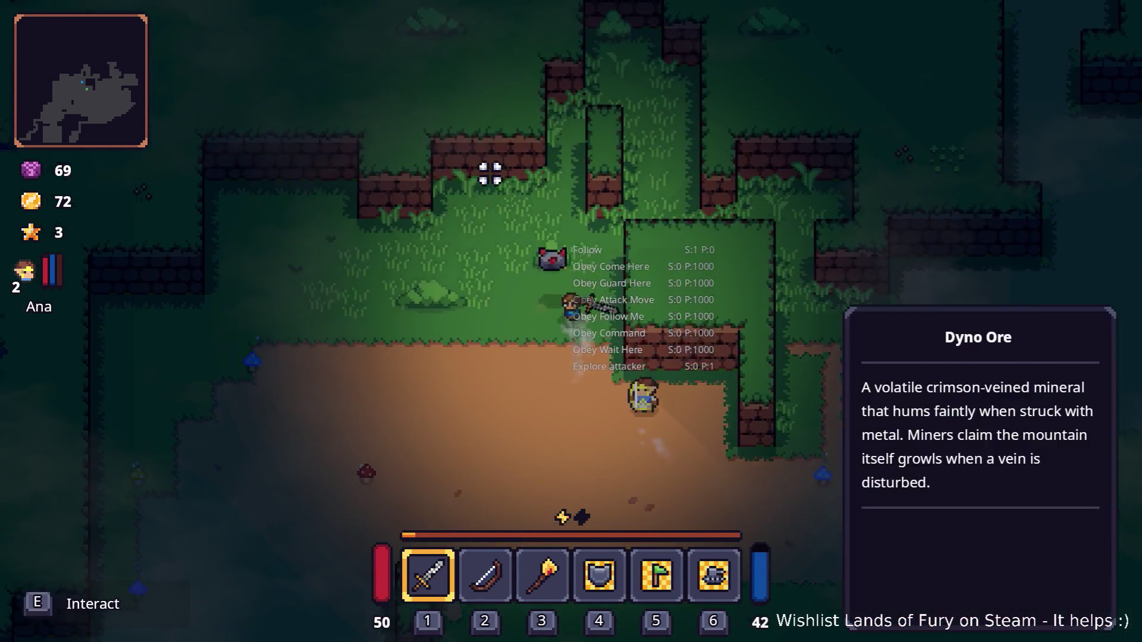
{"action": "key", "text": "s"}
{"action": "key", "text": "d"}
{"action": "key", "text": "s"}
{"action": "key", "text": "d"}
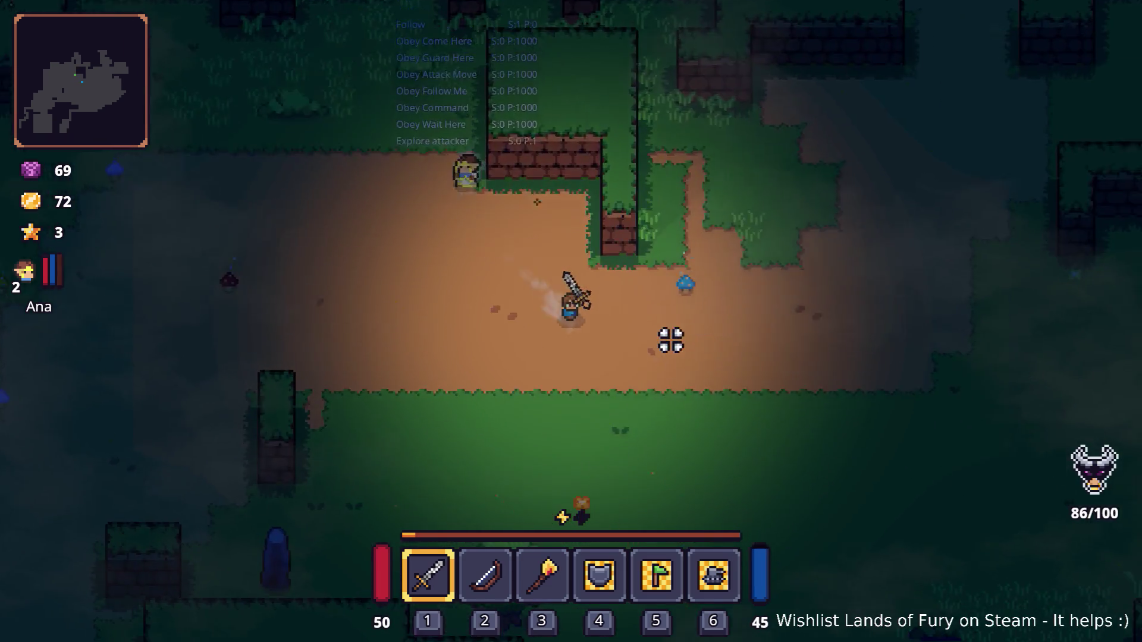
- Chop down the tree and break the stone pillar
{"action": "key", "text": "a"}
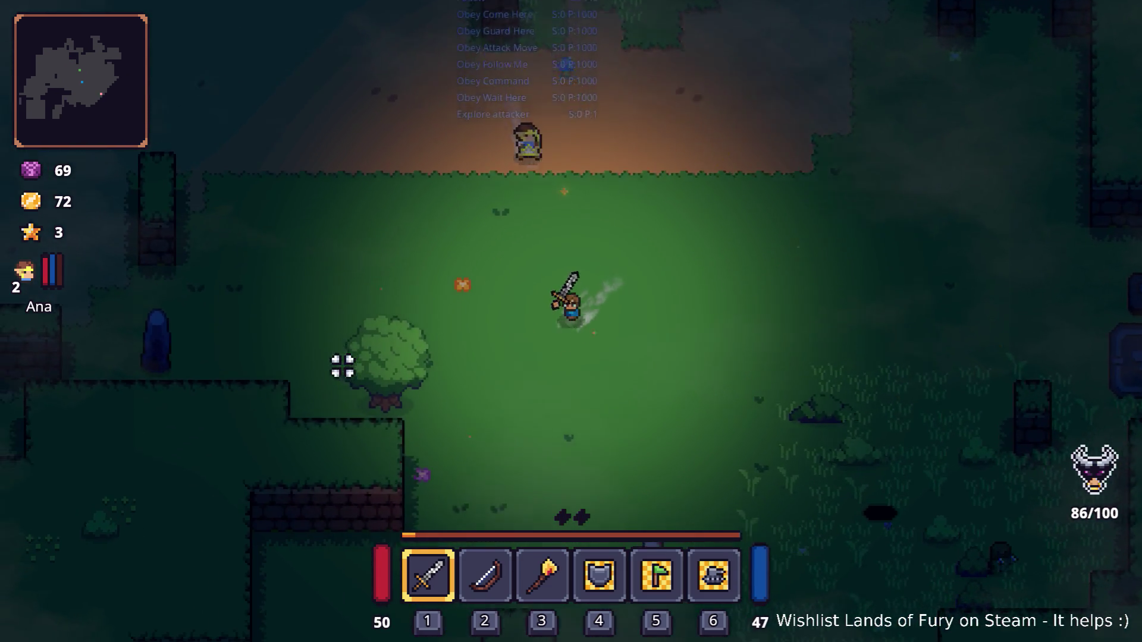
{"action": "left_click", "coordinate": [354, 321]}
{"action": "left_click", "coordinate": [369, 308]}
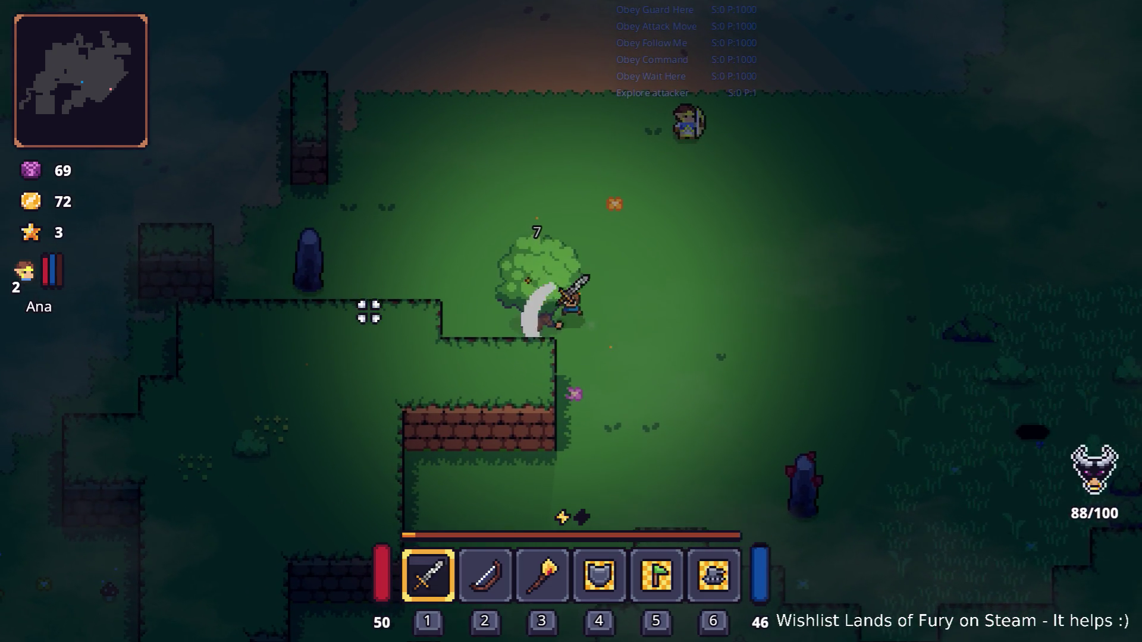
{"action": "key", "text": "s"}
{"action": "key", "text": "d"}
{"action": "key", "text": "d"}
{"action": "key", "text": "s"}
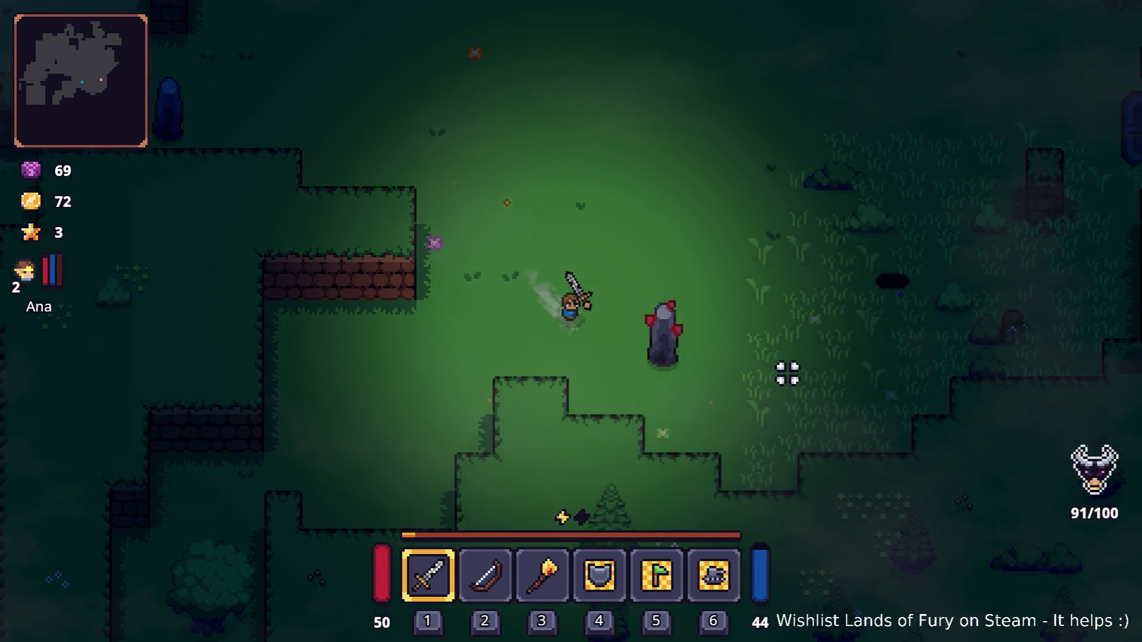
{"action": "left_click", "coordinate": [821, 365]}
{"action": "left_click", "coordinate": [821, 365]}
{"action": "left_click", "coordinate": [820, 365]}
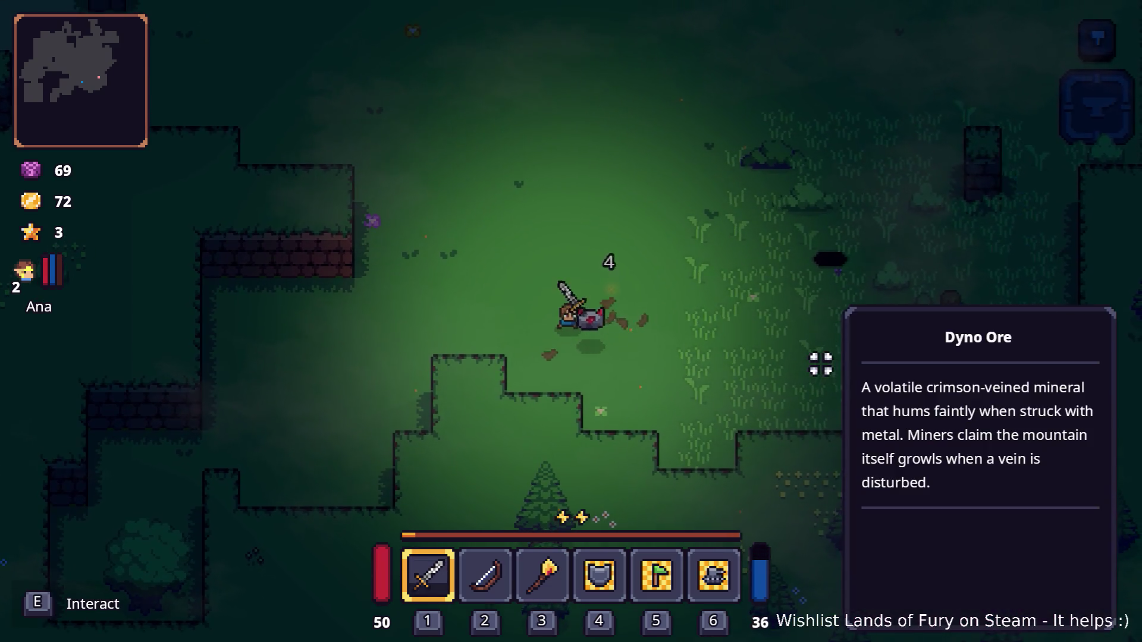
- Walk up into the dirt clearing and kill the enemy there
{"action": "key", "text": "w"}
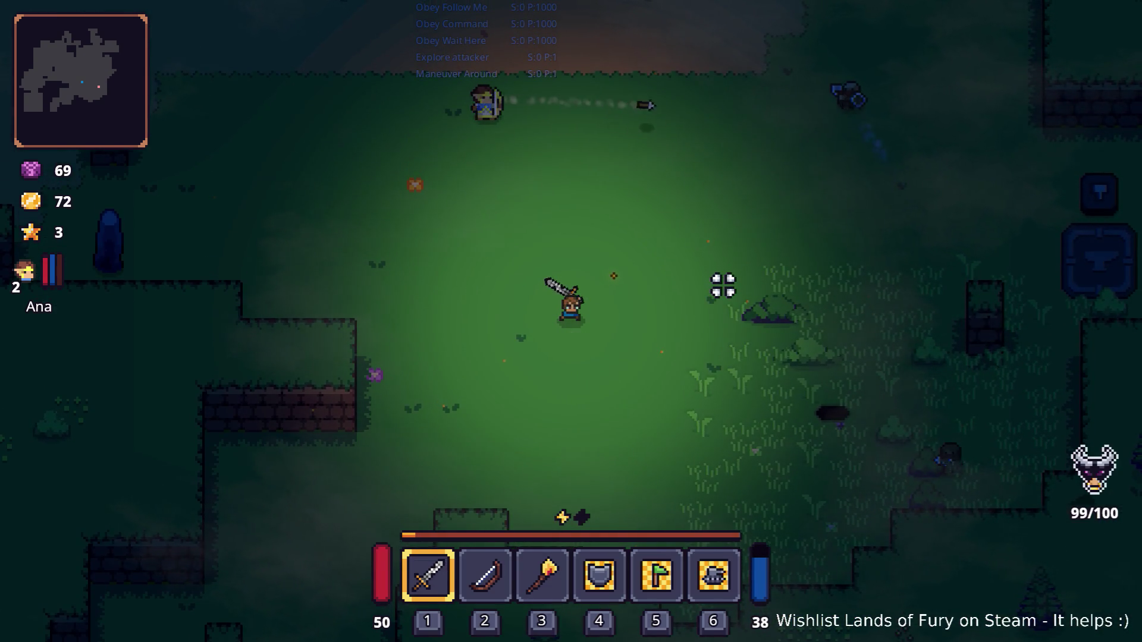
{"action": "key", "text": "w"}
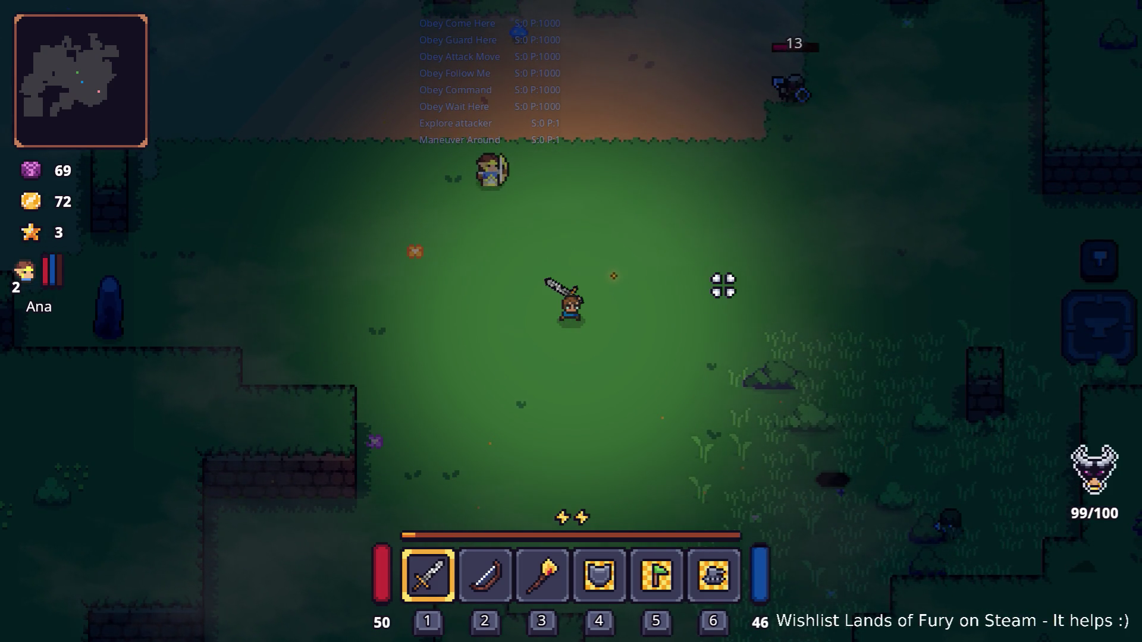
{"action": "key", "text": "w"}
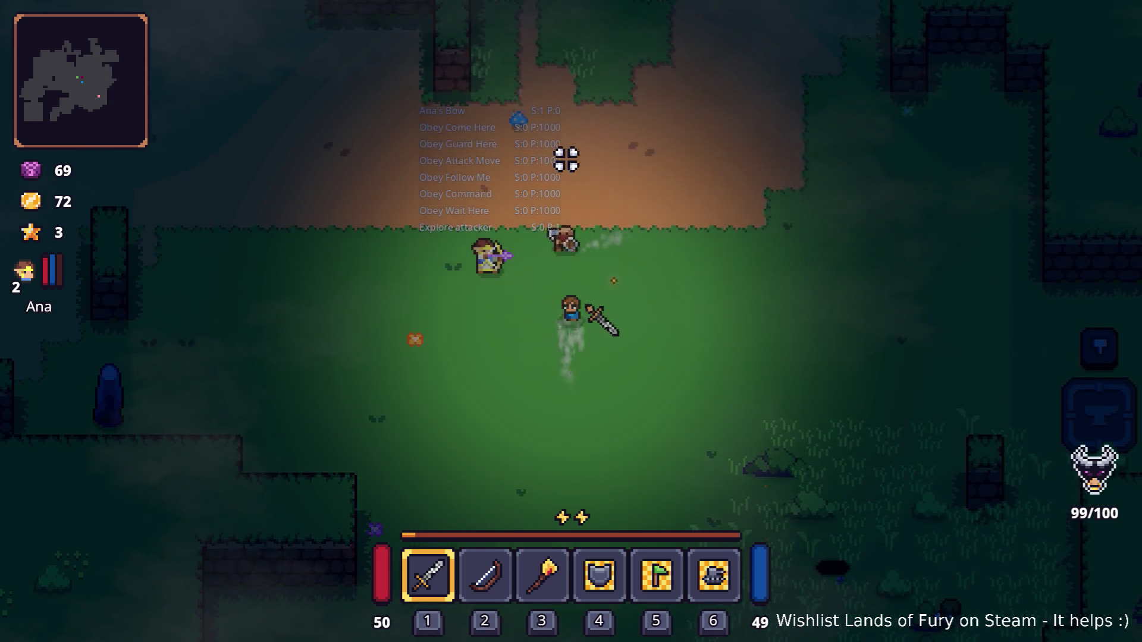
{"action": "left_click", "coordinate": [571, 159]}
{"action": "left_click", "coordinate": [625, 424]}
- Dash back into the clearing and kill the approaching enemy
{"action": "key", "text": "s"}
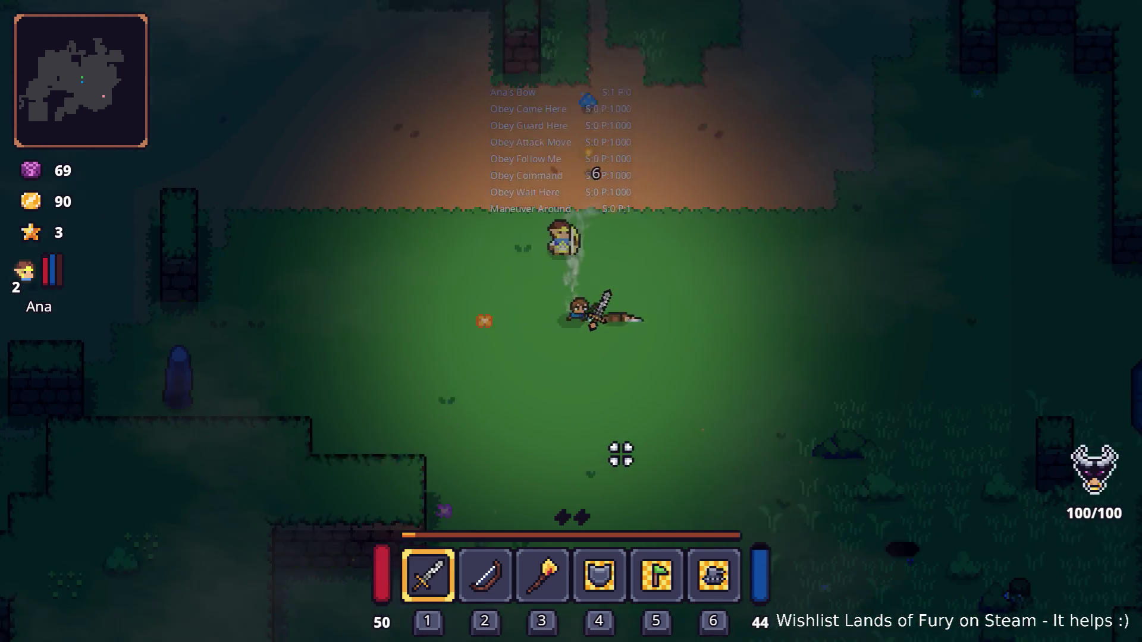
{"action": "key", "text": "s"}
{"action": "key", "text": "d"}
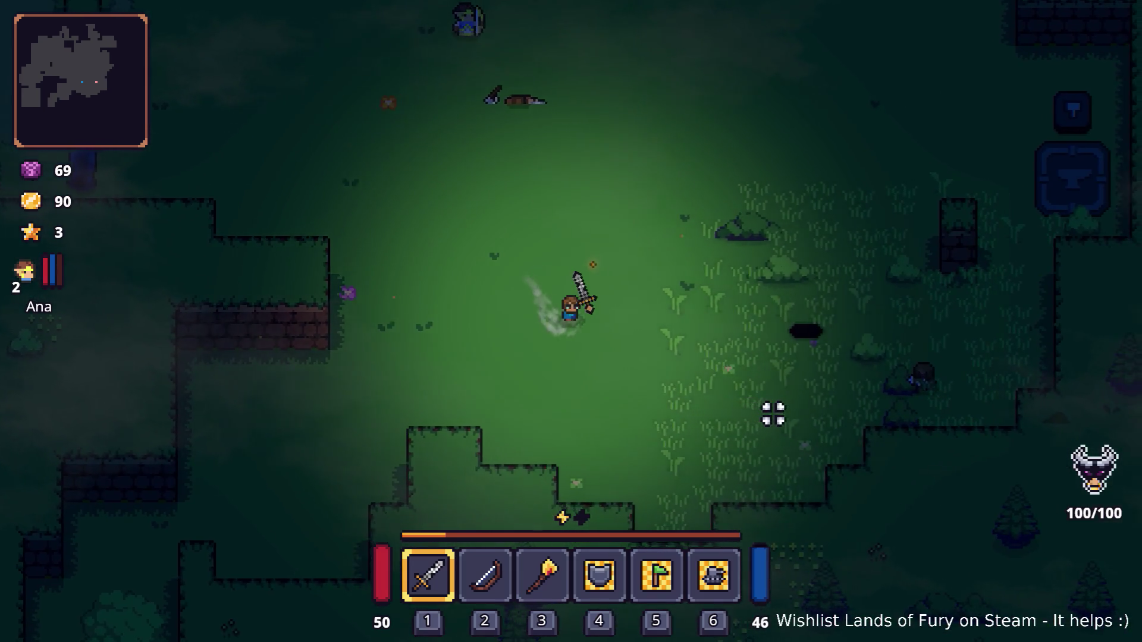
{"action": "key", "text": "w"}
{"action": "key", "text": "space"}
{"action": "key", "text": "w"}
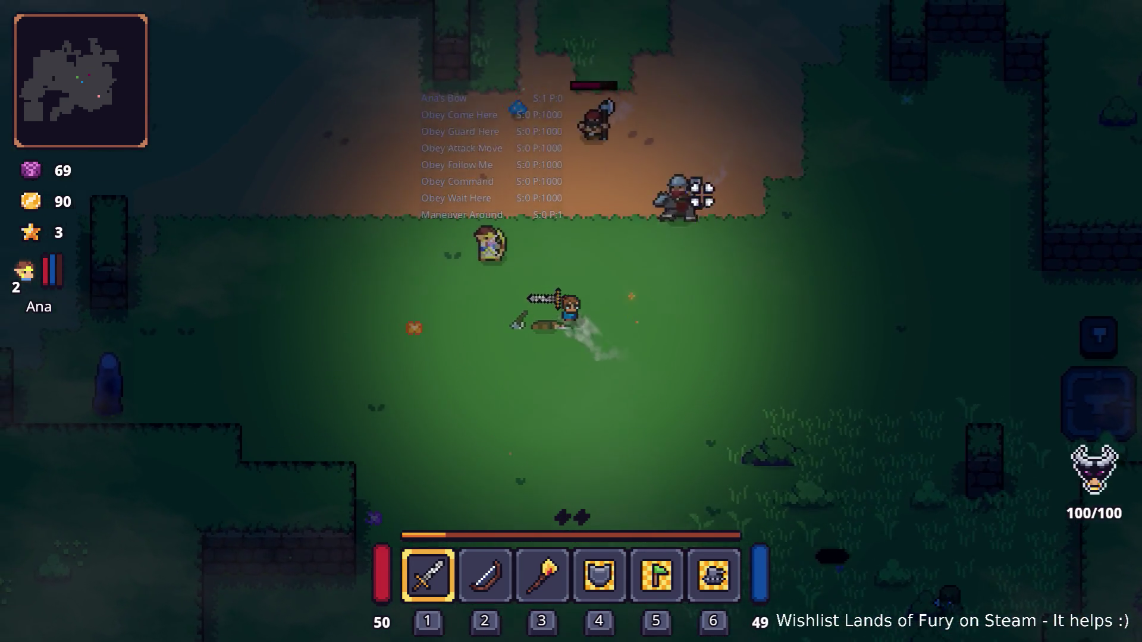
{"action": "left_click", "coordinate": [608, 279]}
{"action": "left_click", "coordinate": [675, 301]}
{"action": "left_click", "coordinate": [594, 364]}
- Defeat the armored enemy beside Ana to collect its gold
{"action": "key", "text": "a"}
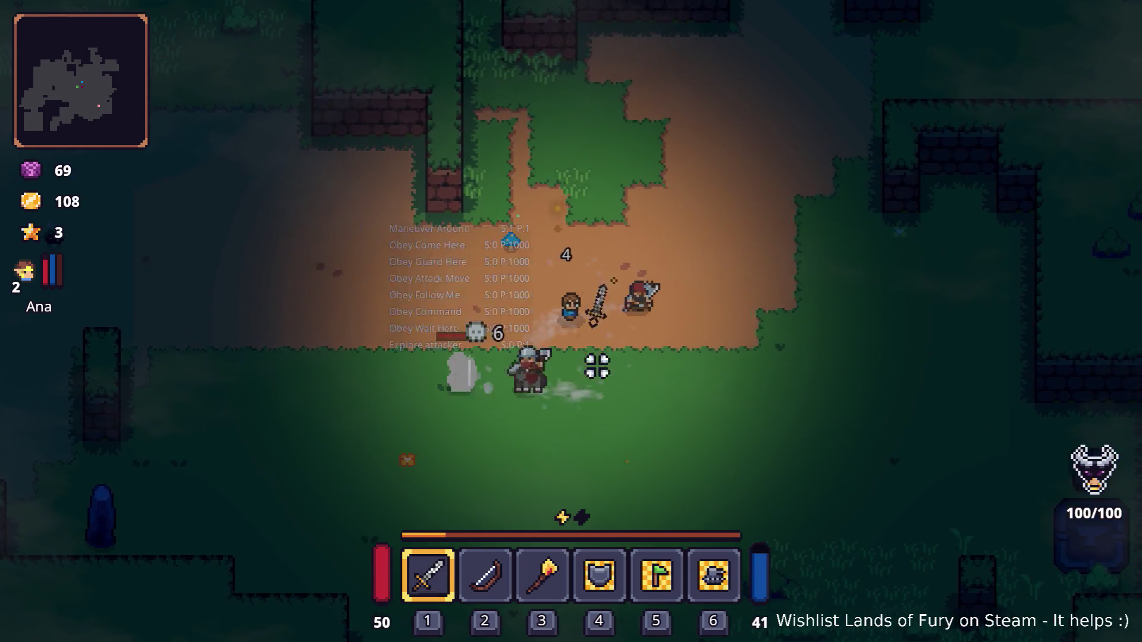
{"action": "left_click", "coordinate": [400, 397]}
{"action": "left_click", "coordinate": [400, 398]}
{"action": "key", "text": "d"}
{"action": "left_click", "coordinate": [471, 400]}
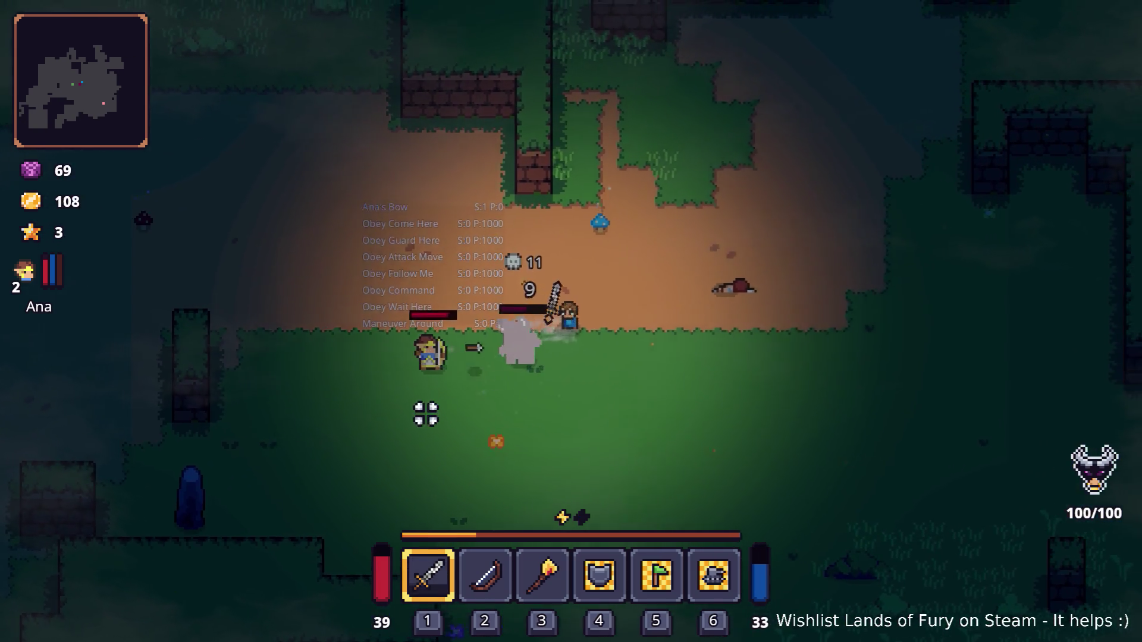
{"action": "left_click", "coordinate": [430, 318]}
{"action": "left_click", "coordinate": [434, 298]}
{"action": "left_click", "coordinate": [434, 295]}
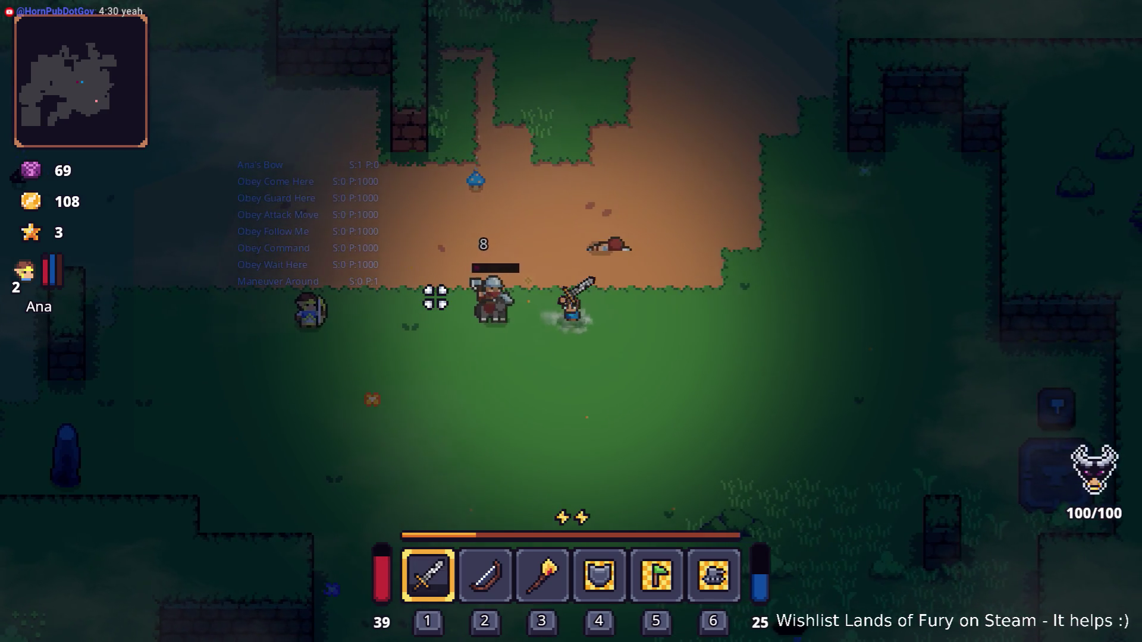
{"action": "key", "text": "a"}
{"action": "left_click", "coordinate": [443, 301]}
- Give Ana an attack-move command with key 6 and walk on with her following
{"action": "key", "text": "s"}
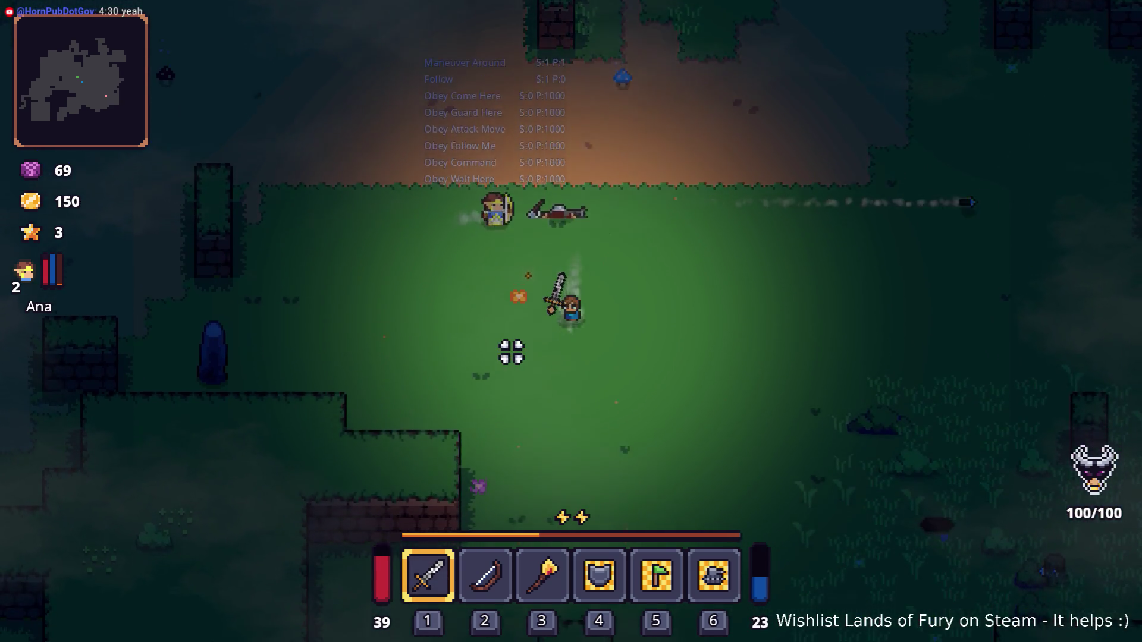
{"action": "key", "text": "s"}
{"action": "key", "text": "6"}
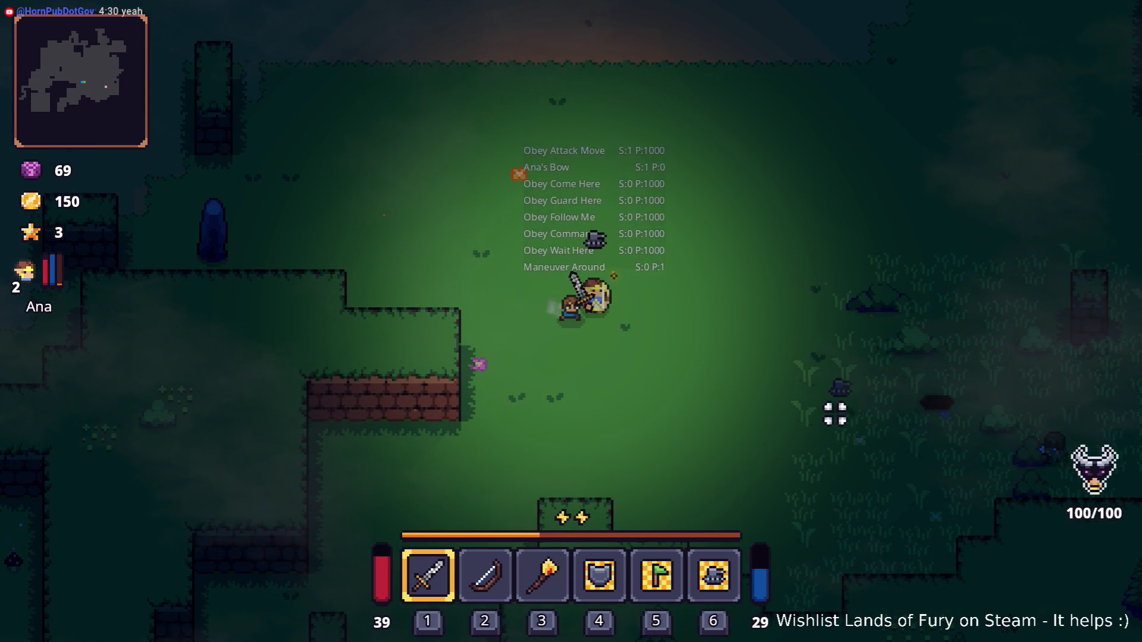
{"action": "key", "text": "s"}
{"action": "key", "text": "s"}
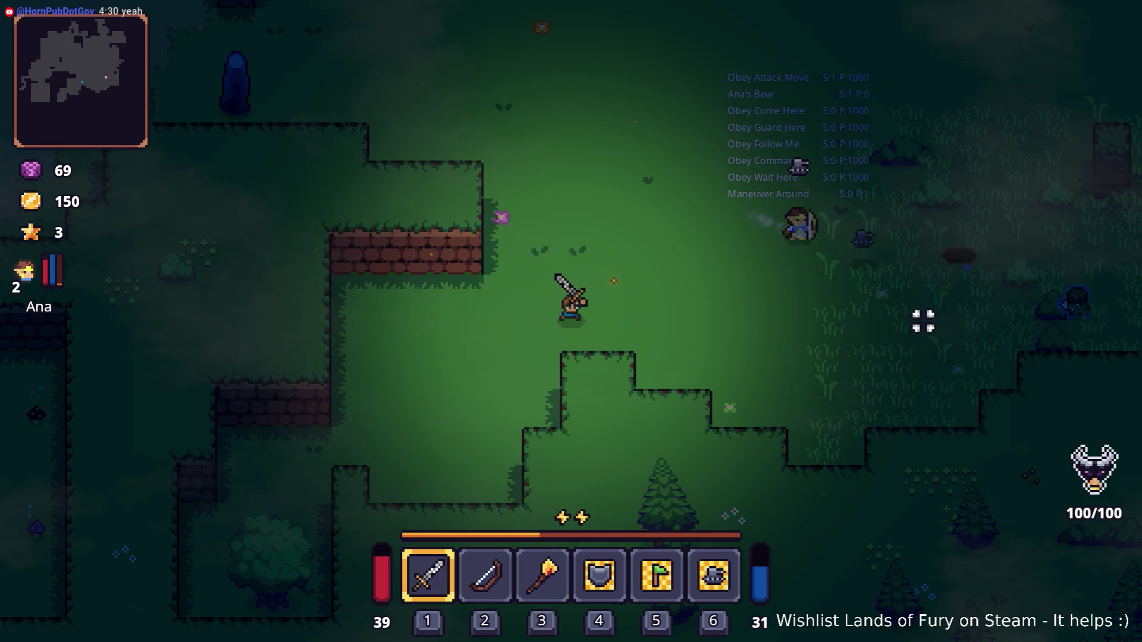
{"action": "key", "text": "d"}
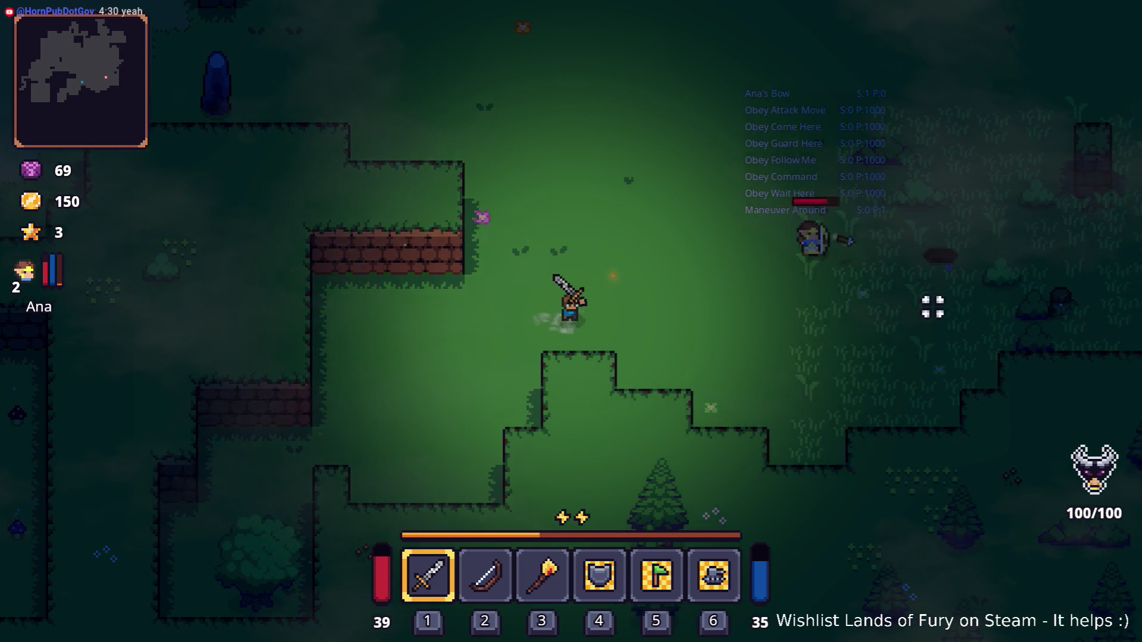
{"action": "key", "text": "d"}
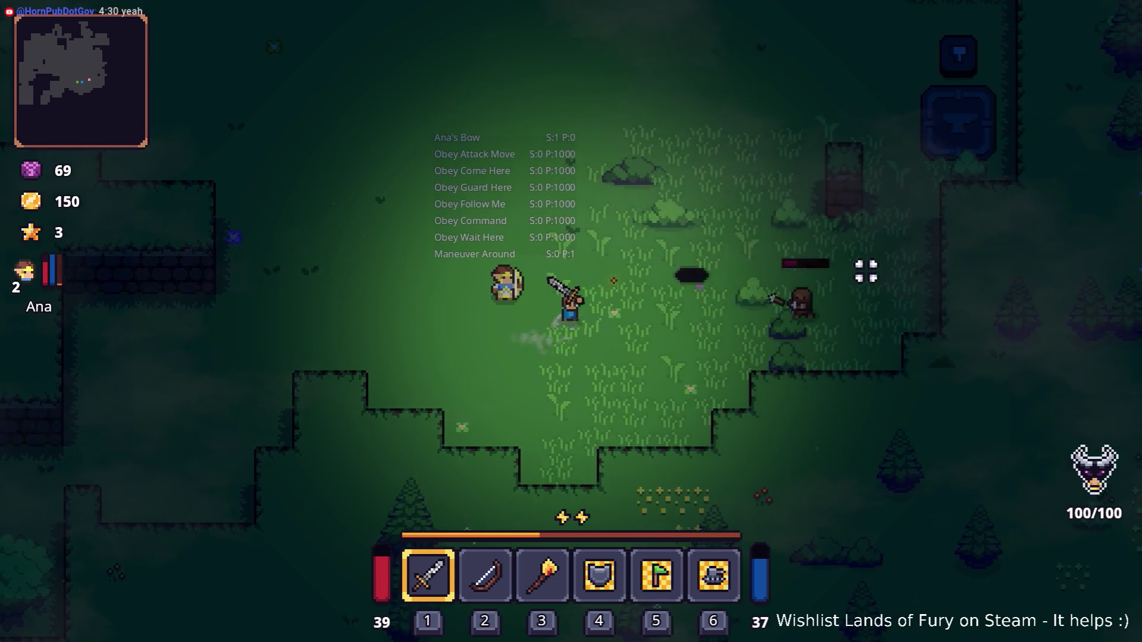
- Walk back across the meadow and chop down the tree
{"action": "key", "text": "a"}
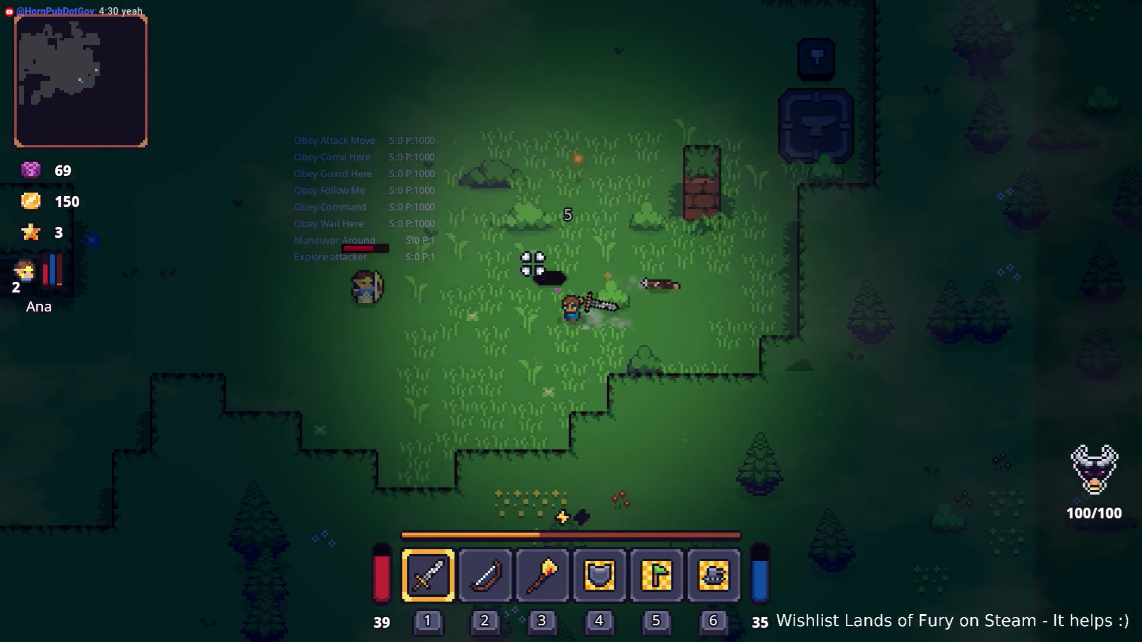
{"action": "key", "text": "a"}
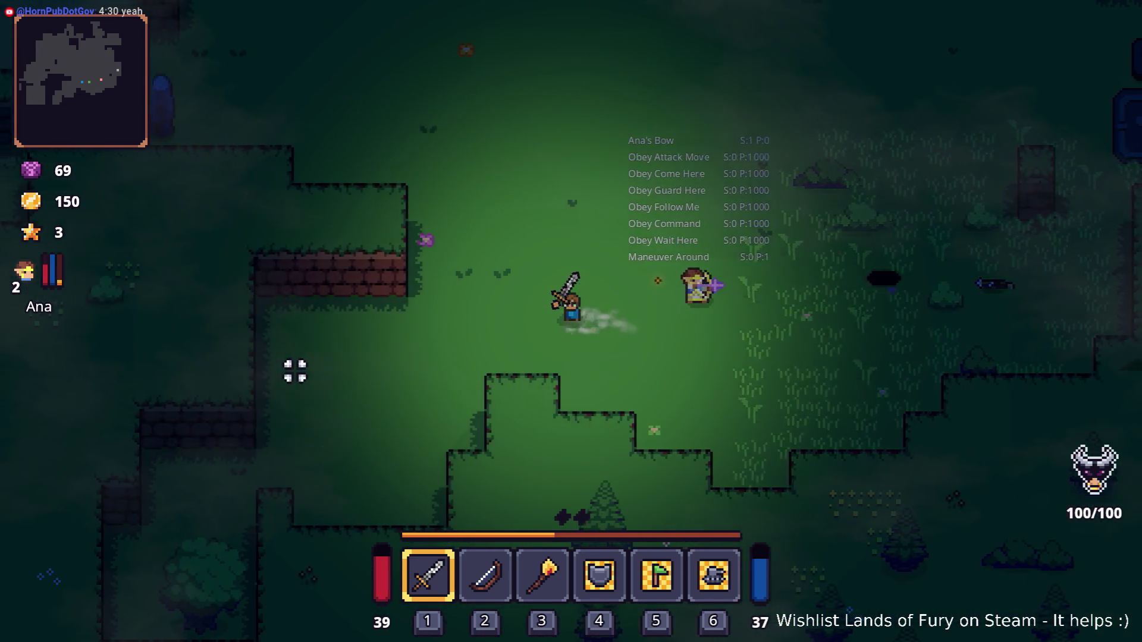
{"action": "key", "text": "s"}
{"action": "key", "text": "a"}
{"action": "key", "text": "s"}
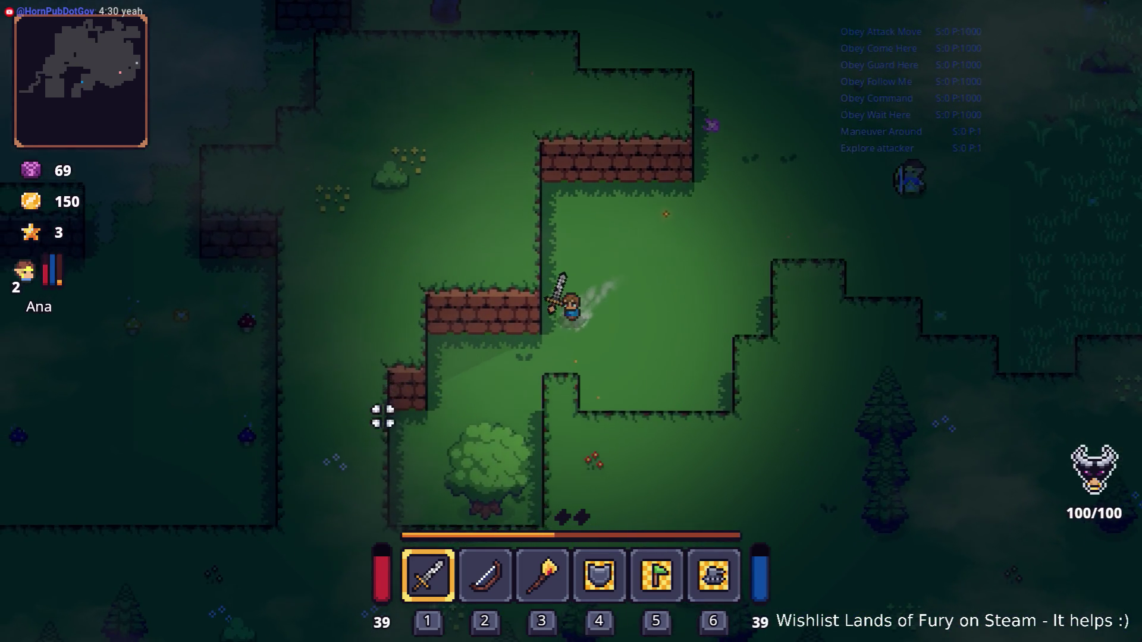
{"action": "left_click", "coordinate": [504, 501]}
{"action": "left_click", "coordinate": [509, 509]}
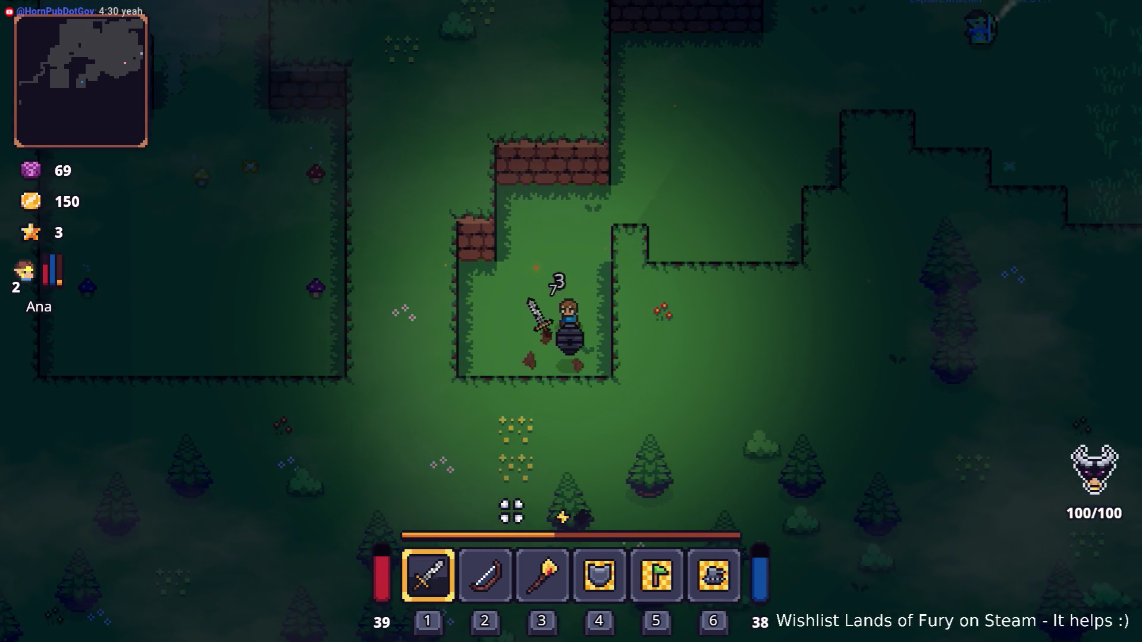
{"action": "left_click", "coordinate": [510, 510]}
- Walk back up and right toward Ana
{"action": "key", "text": "w"}
{"action": "key", "text": "w"}
{"action": "key", "text": "d"}
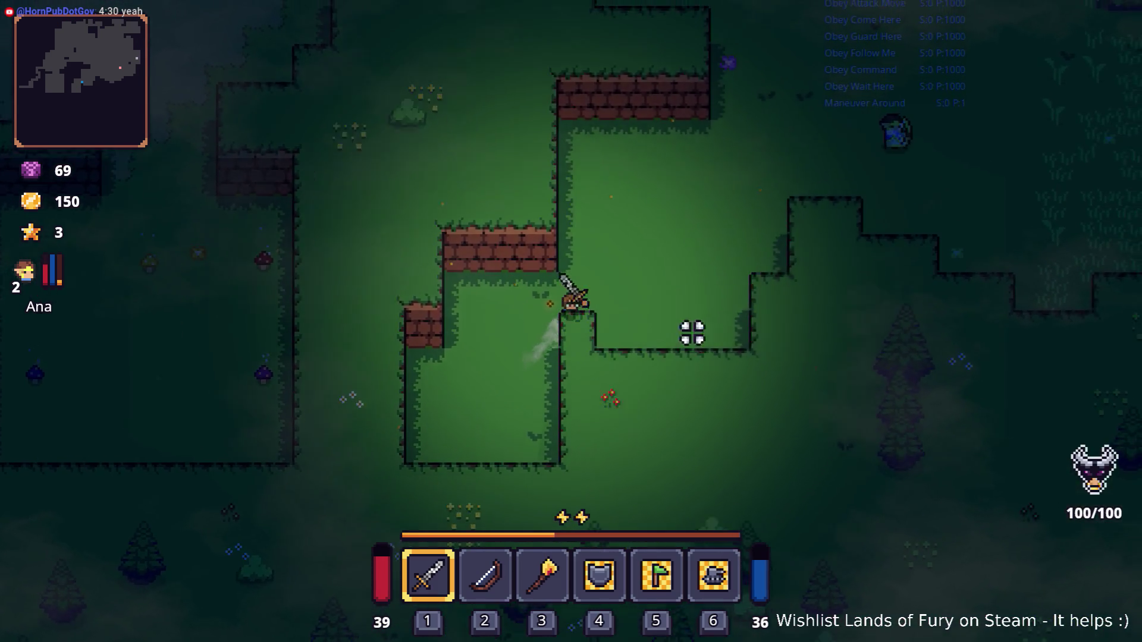
{"action": "key", "text": "w"}
{"action": "key", "text": "d"}
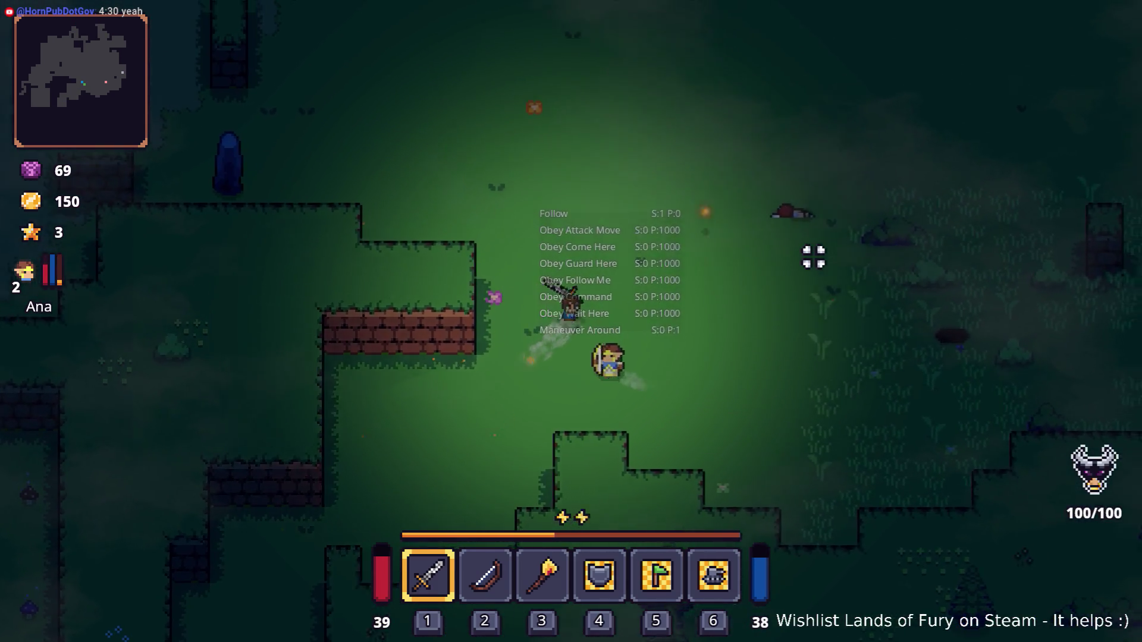
- Put the Dark Hive into hotbar slot 4 in place of the shield
{"action": "key", "text": "i"}
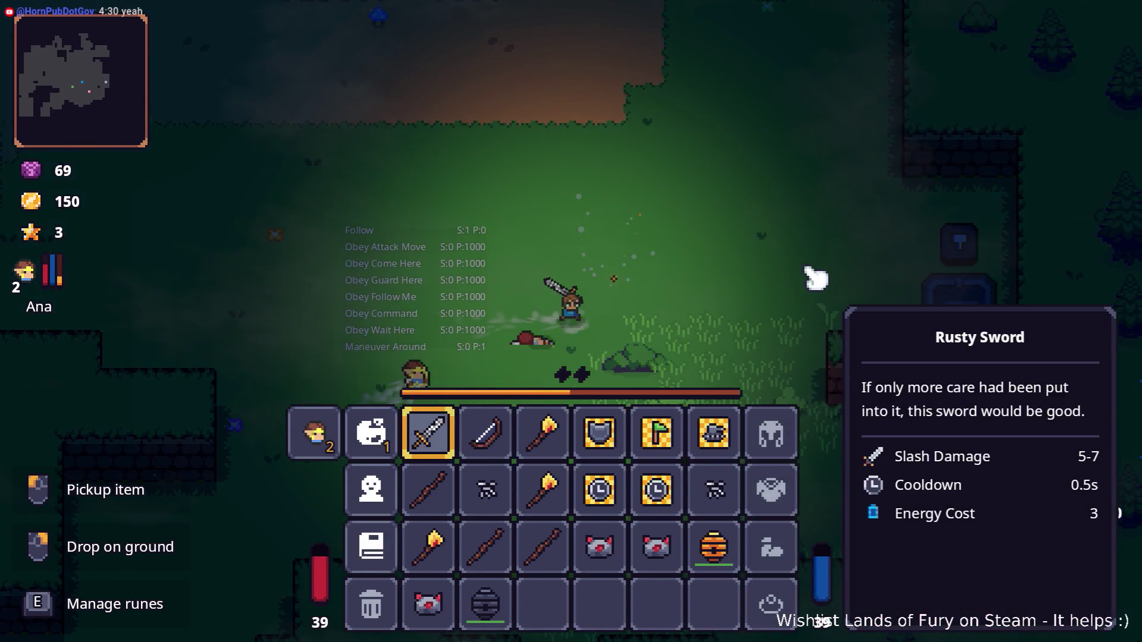
{"action": "key", "text": "i"}
{"action": "key", "text": "d"}
{"action": "key", "text": "w"}
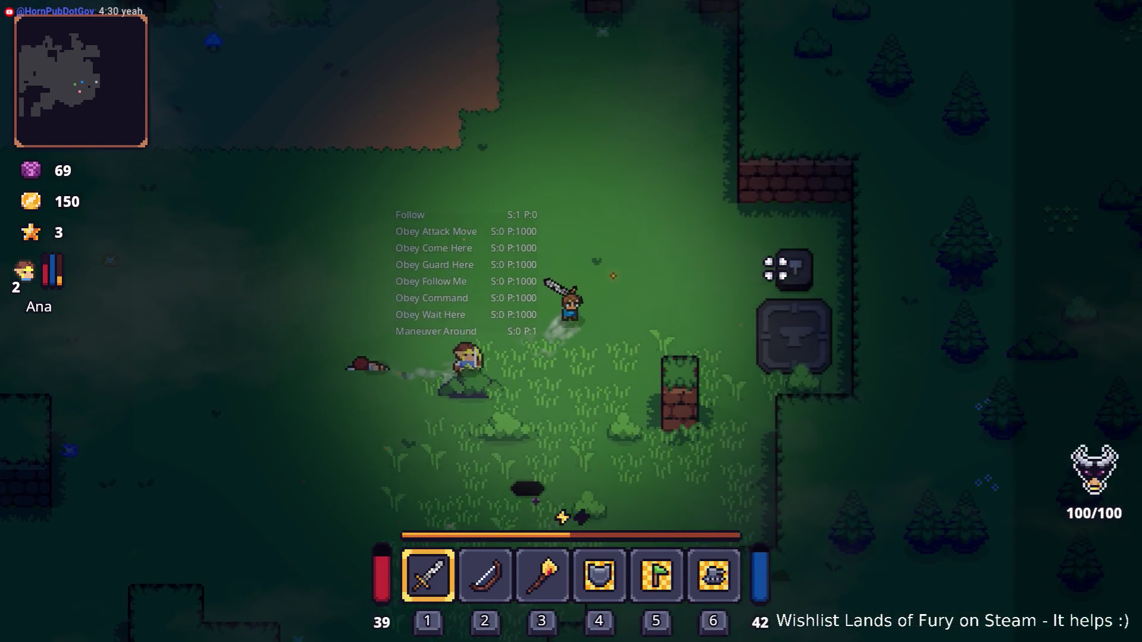
{"action": "key", "text": "i"}
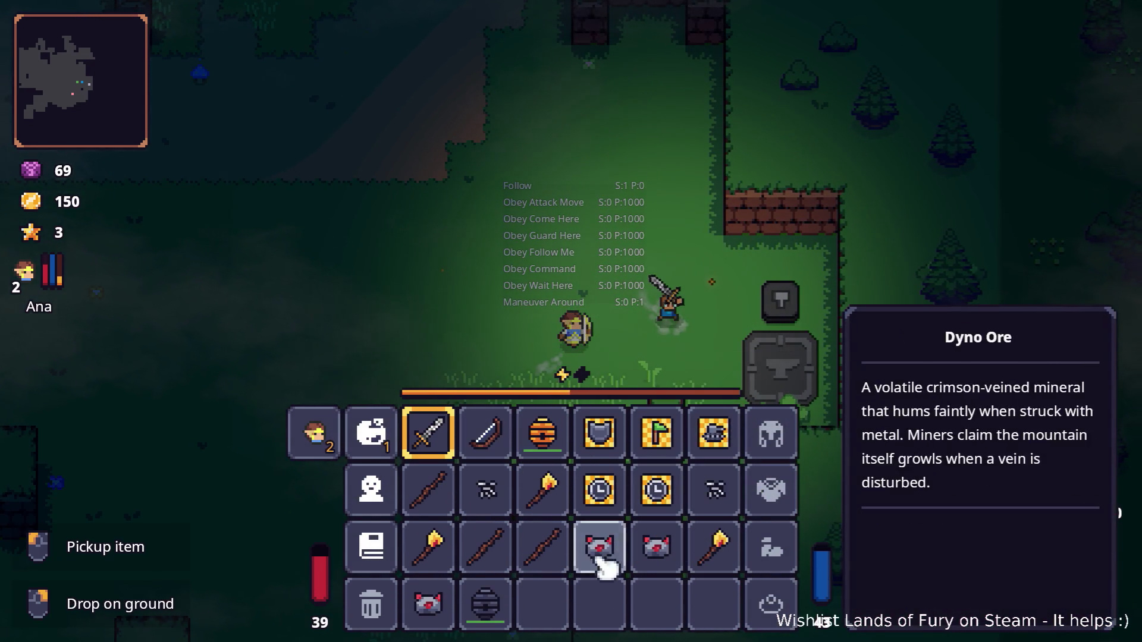
{"action": "mouse_move", "coordinate": [505, 604]}
{"action": "left_mouse_down"}
{"action": "mouse_move", "coordinate": [599, 464]}
{"action": "mouse_move", "coordinate": [598, 438]}
{"action": "left_mouse_up"}
{"action": "key", "text": "i"}
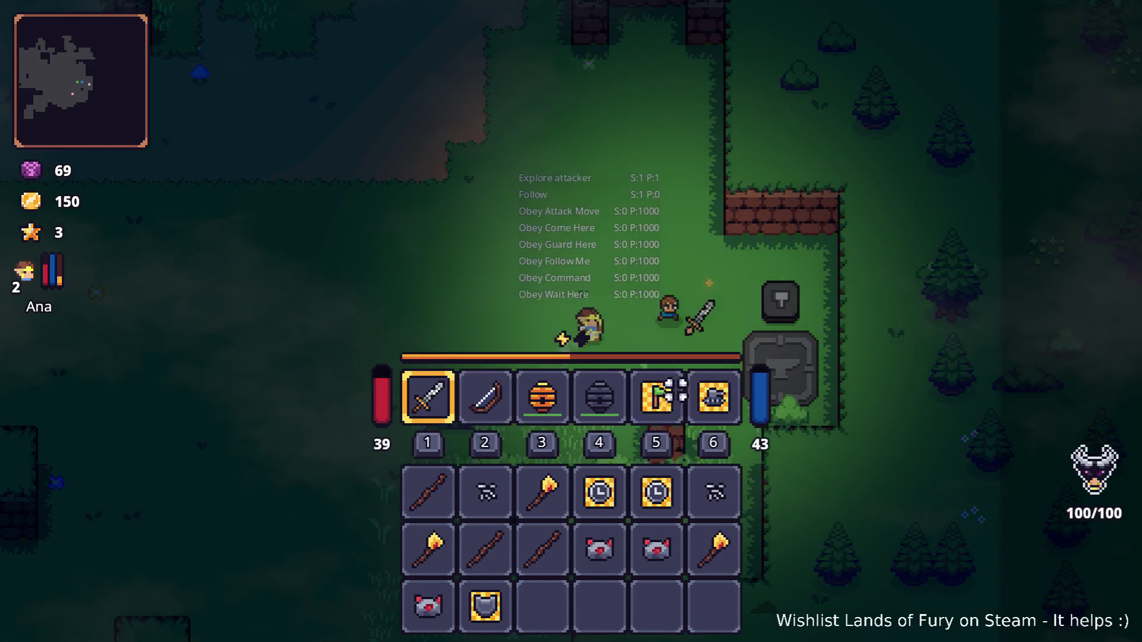
- Switch back to the sword and fight the enemies near the anvil
{"action": "key", "text": "i"}
{"action": "key", "text": "s"}
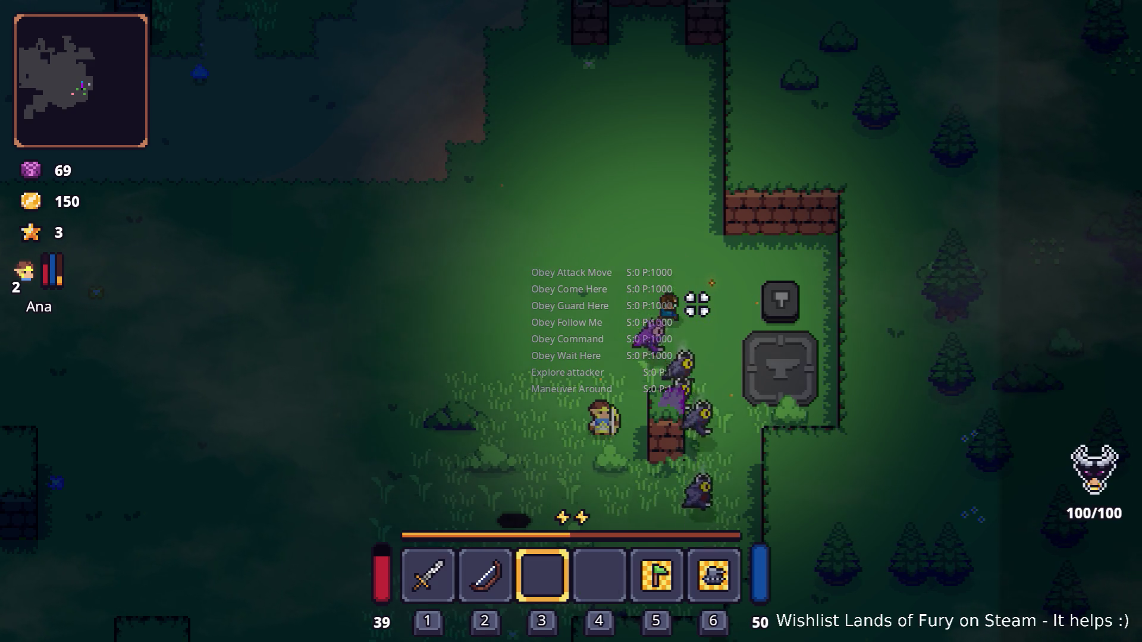
{"action": "key", "text": "s"}
{"action": "key", "text": "1"}
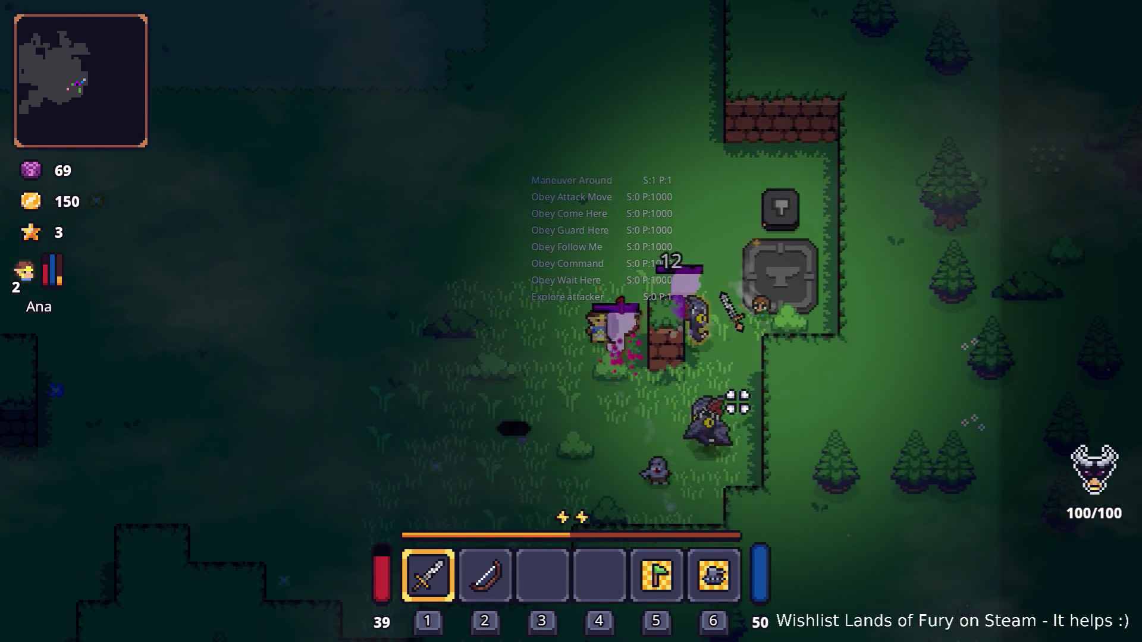
{"action": "left_click", "coordinate": [735, 402]}
{"action": "key", "text": "a"}
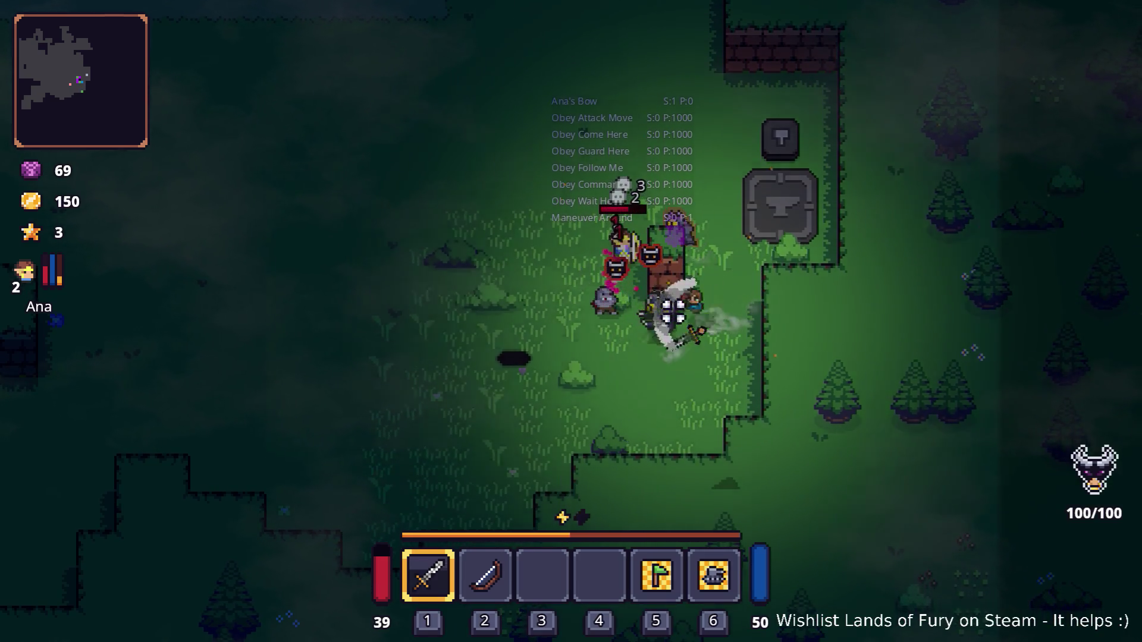
{"action": "left_click", "coordinate": [616, 311]}
- Collect the dropped loot, return to the anvil and reopen the inventory
{"action": "key", "text": "w"}
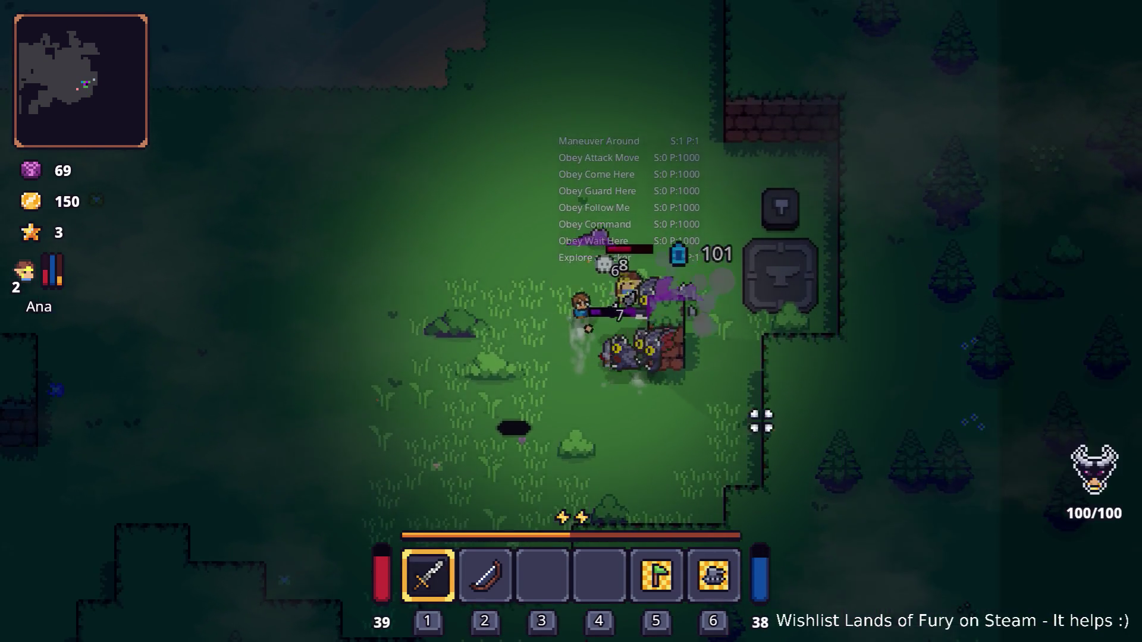
{"action": "key", "text": "w"}
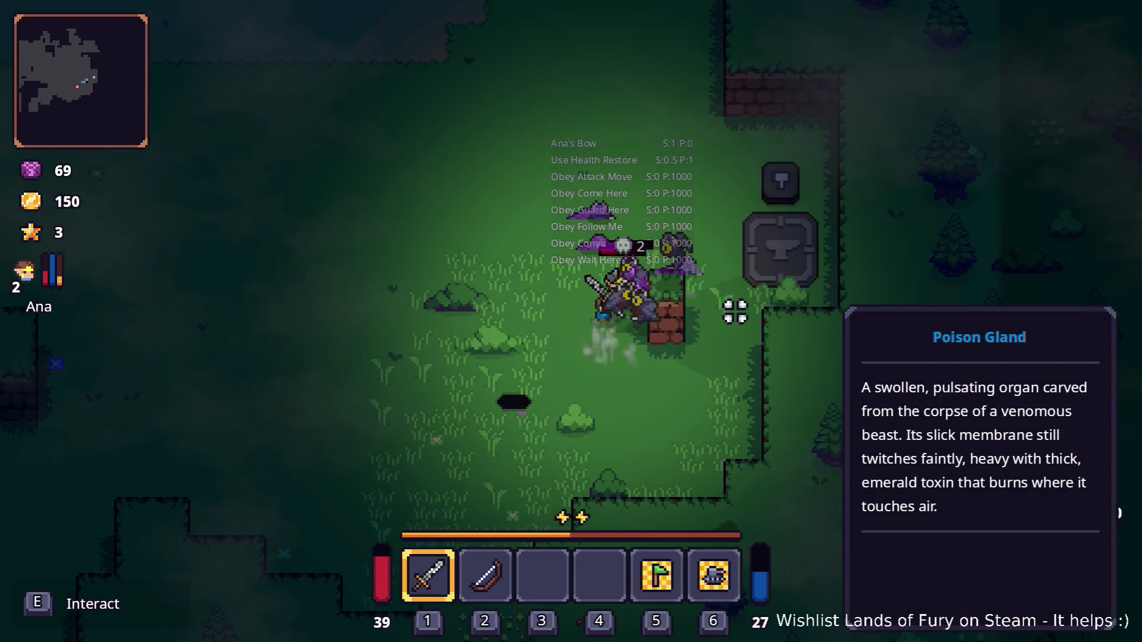
{"action": "key", "text": "w"}
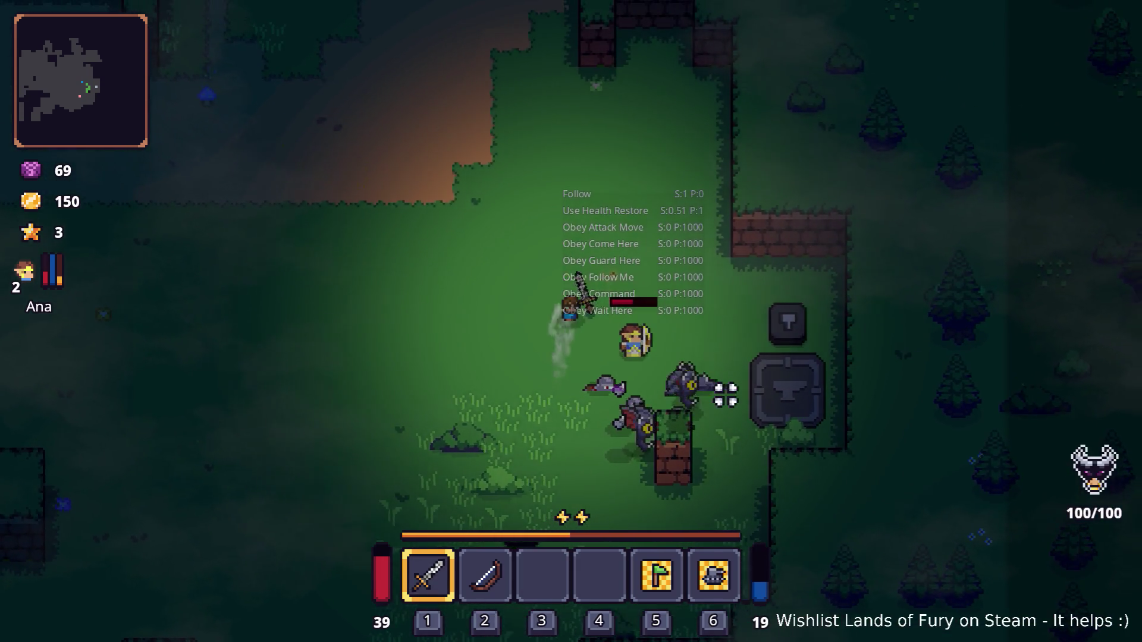
{"action": "key", "text": "s"}
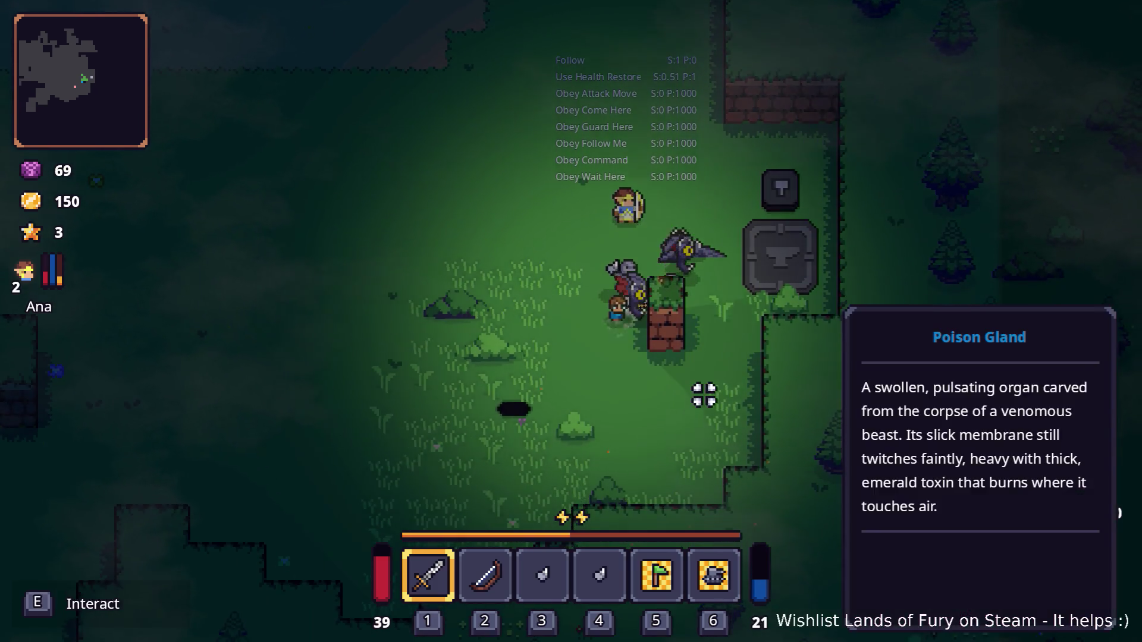
{"action": "key", "text": "w"}
{"action": "key", "text": "Tab"}
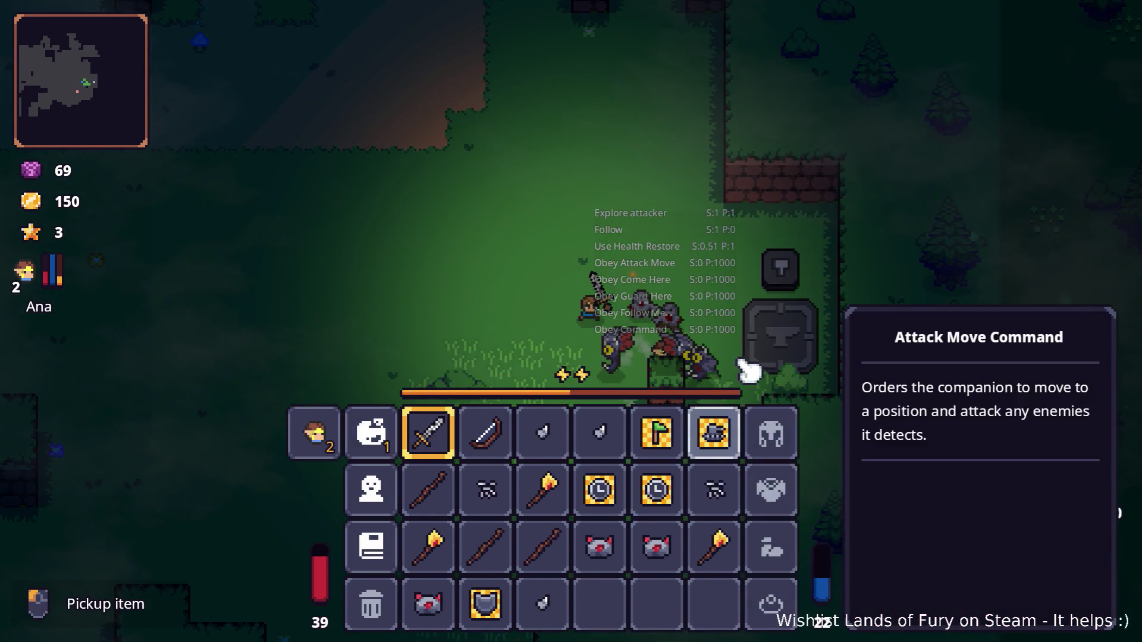
- Equip the Poison Bow on the hotbar from the inventory
{"action": "key", "text": "Tab"}
{"action": "key", "text": "d"}
{"action": "key", "text": "Tab"}
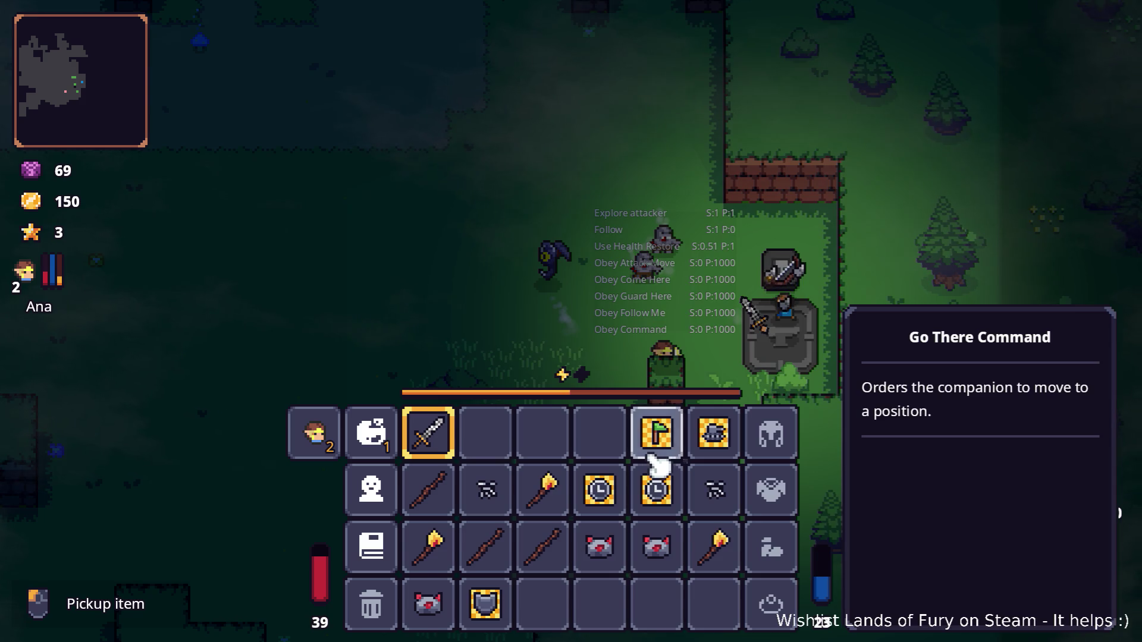
{"action": "key", "text": "Tab"}
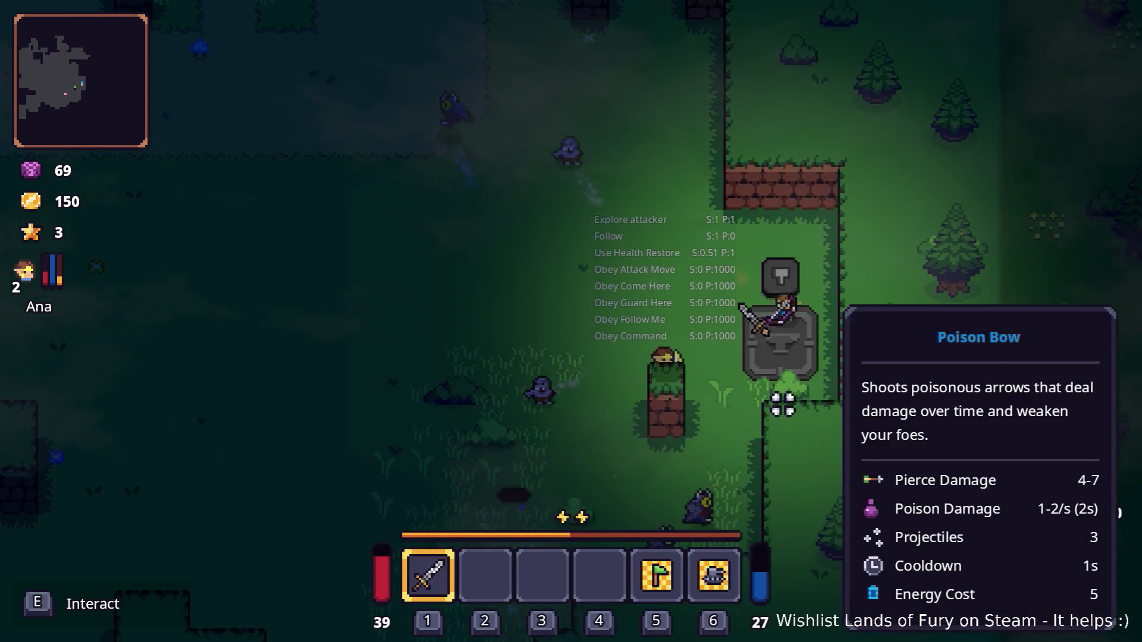
- Walk down-left and test-fire a poison arrow
{"action": "key", "text": "e"}
{"action": "key", "text": "s"}
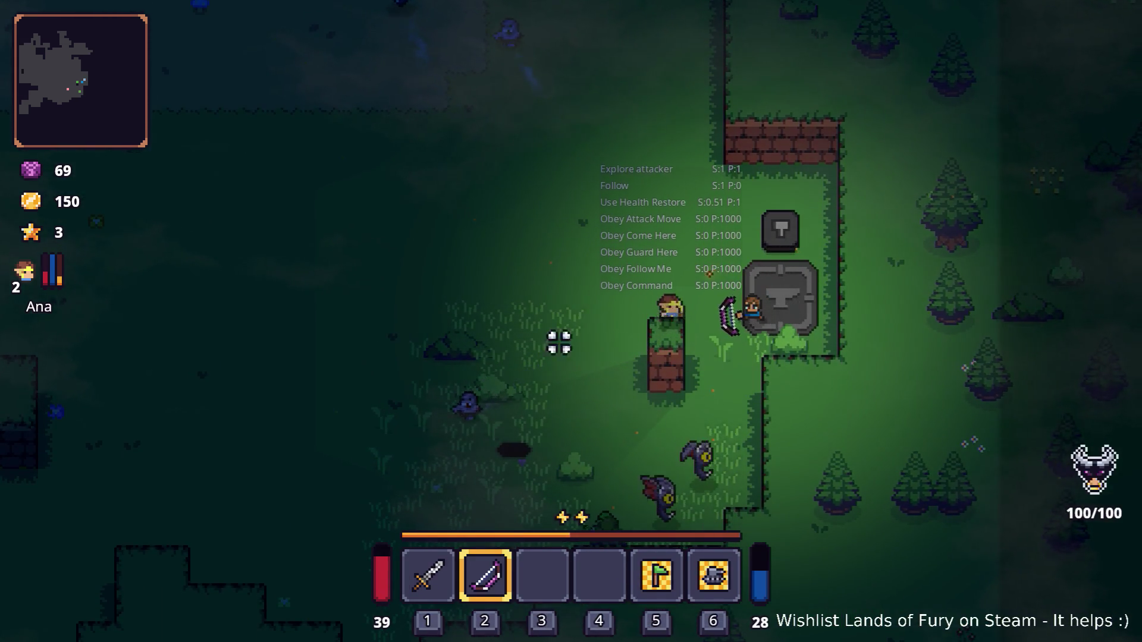
{"action": "key", "text": "a"}
{"action": "left_click", "coordinate": [463, 321]}
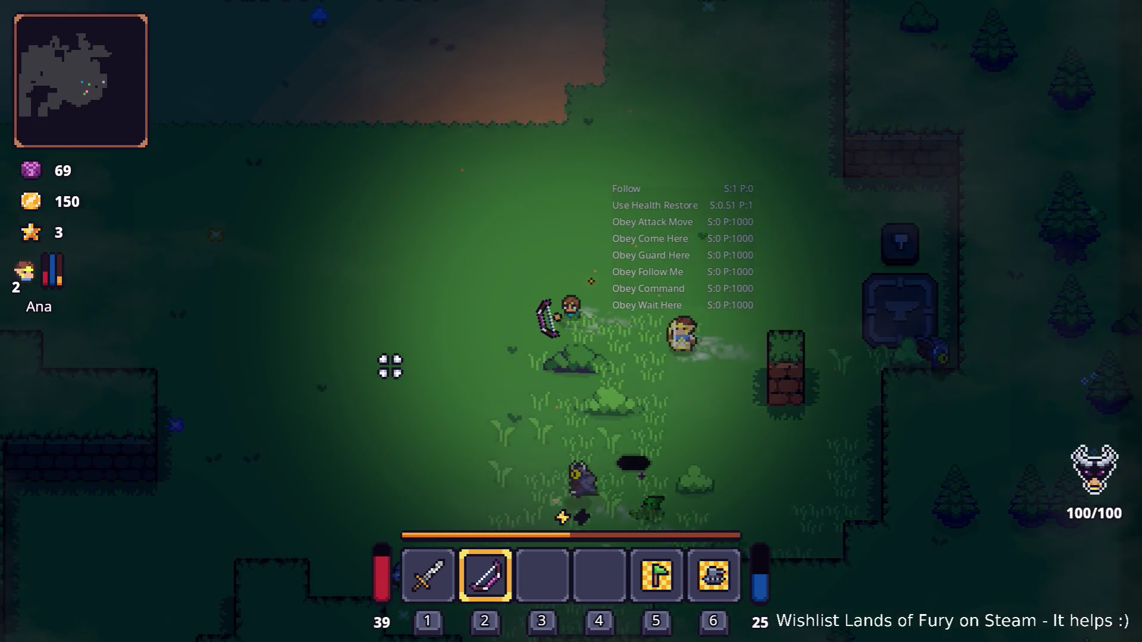
- Walk north up the dirt path, pick up the rune by the crates, and reopen the inventory
{"action": "key", "text": "w"}
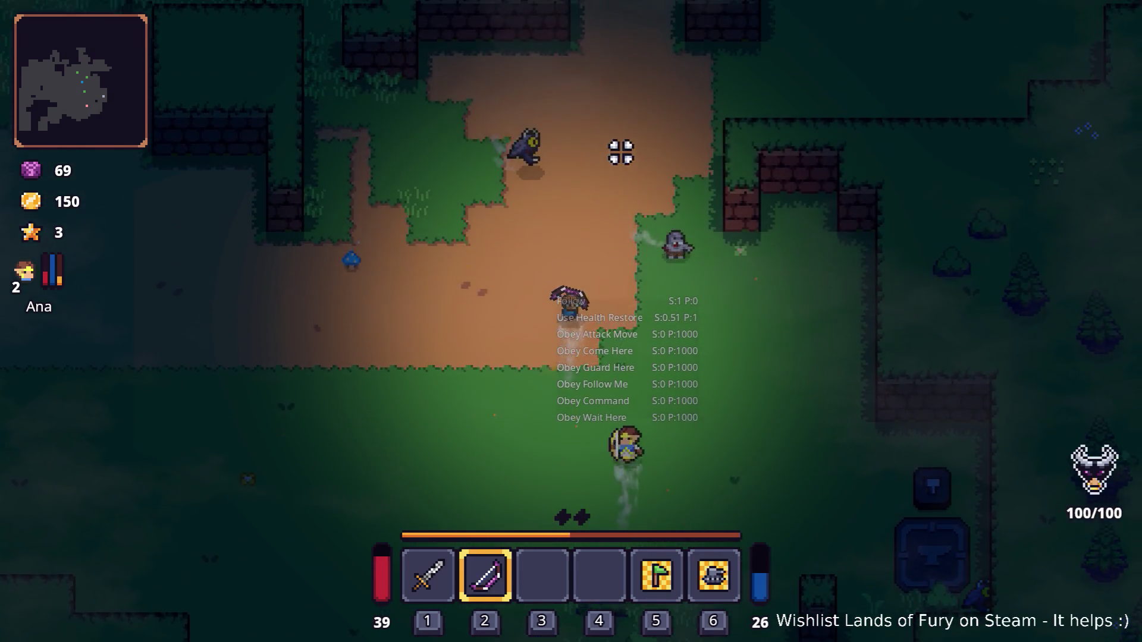
{"action": "key", "text": "w"}
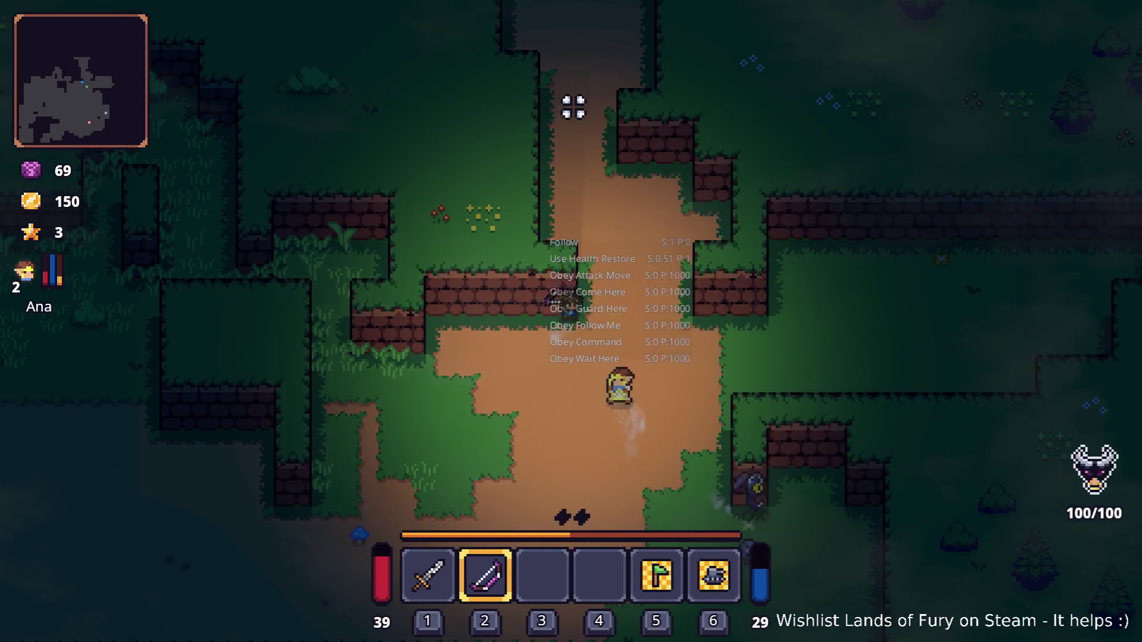
{"action": "key", "text": "w"}
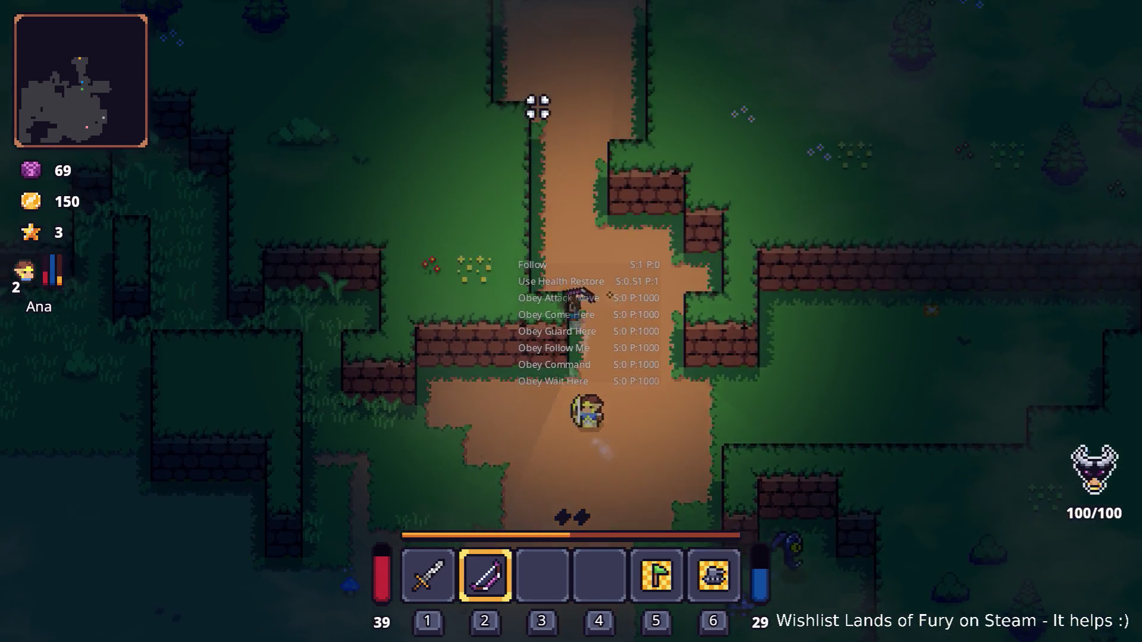
{"action": "key", "text": "w"}
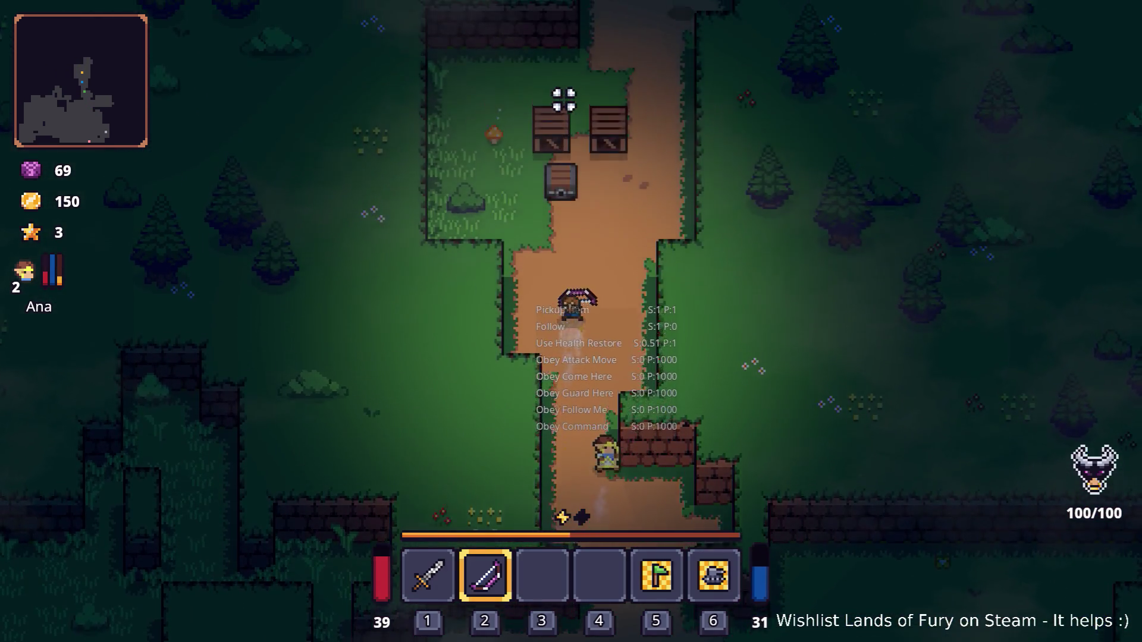
{"action": "key", "text": "e"}
{"action": "key", "text": "Tab"}
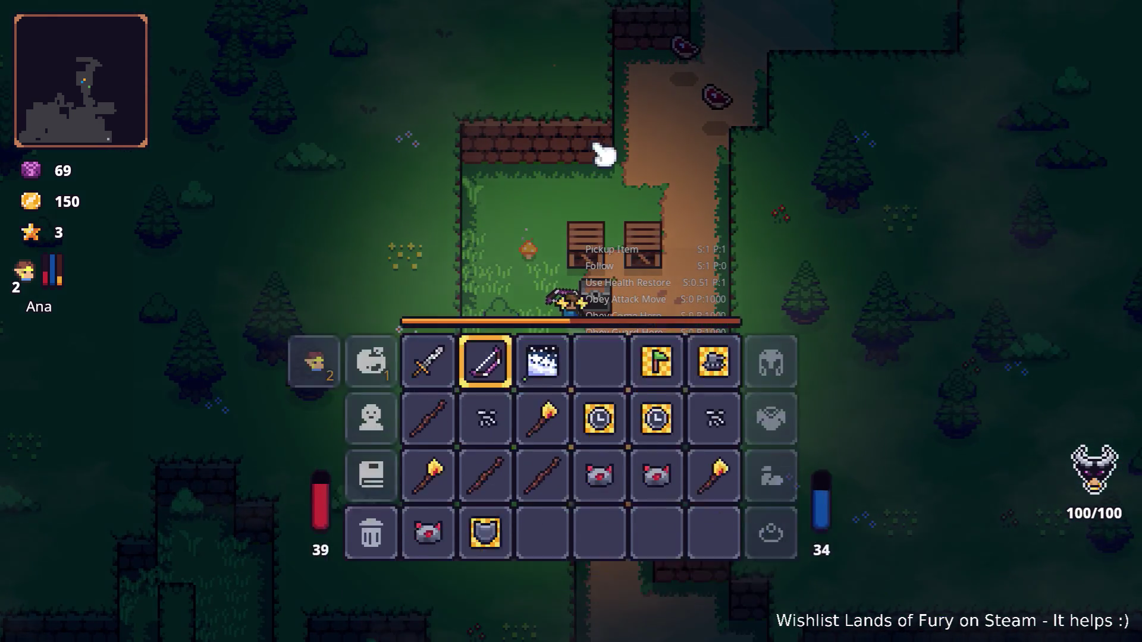
- Socket the found rune into the Poison Bow through Manage runes
{"action": "key", "text": "e"}
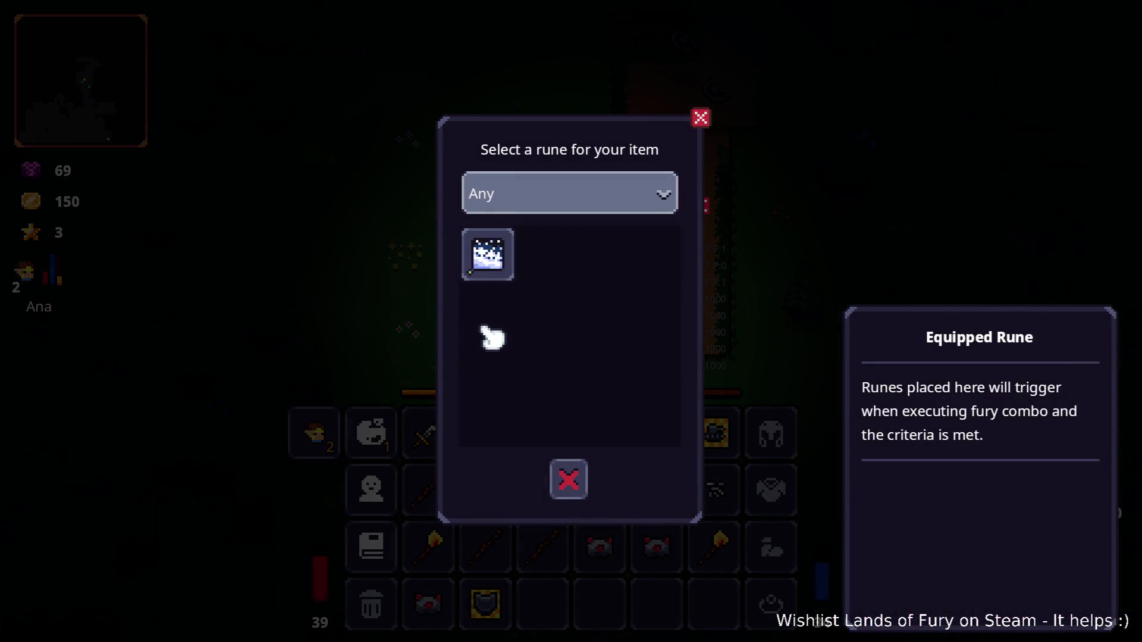
{"action": "left_click", "coordinate": [492, 265]}
{"action": "key", "text": "Escape"}
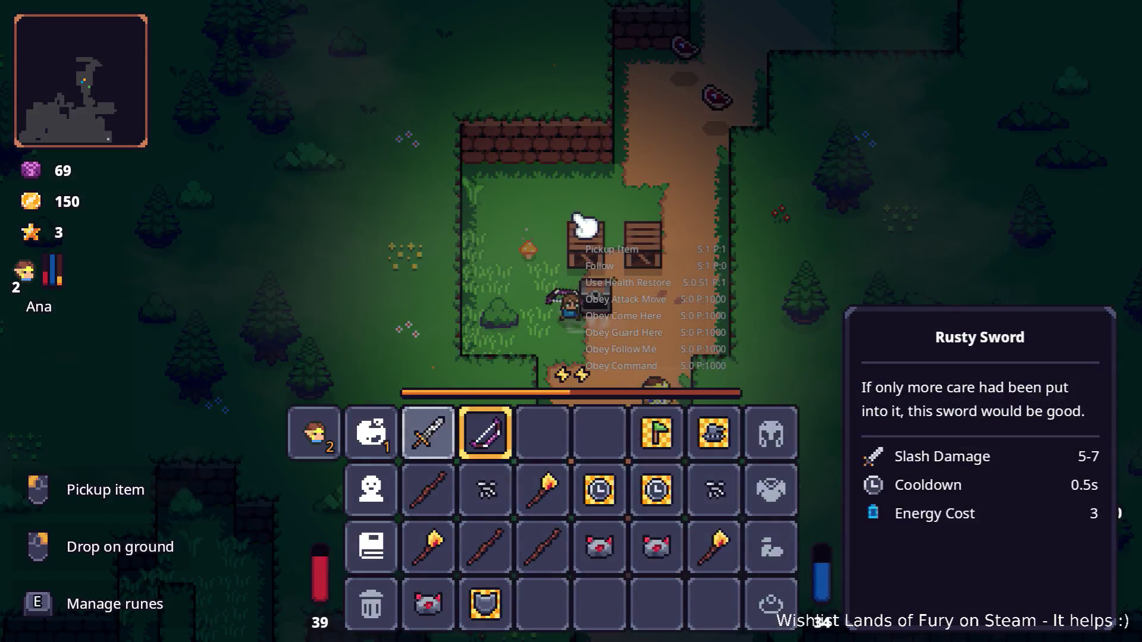
{"action": "key", "text": "Tab"}
- Collect the two raw steaks up north and shoot poison arrows at enemies
{"action": "key", "text": "w"}
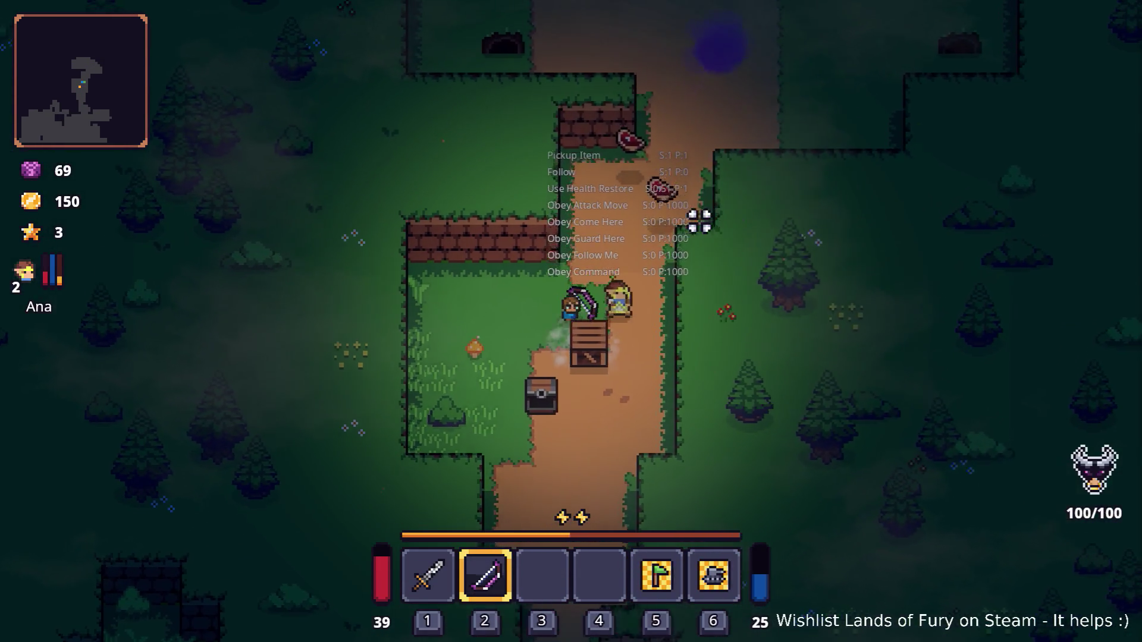
{"action": "key", "text": "s"}
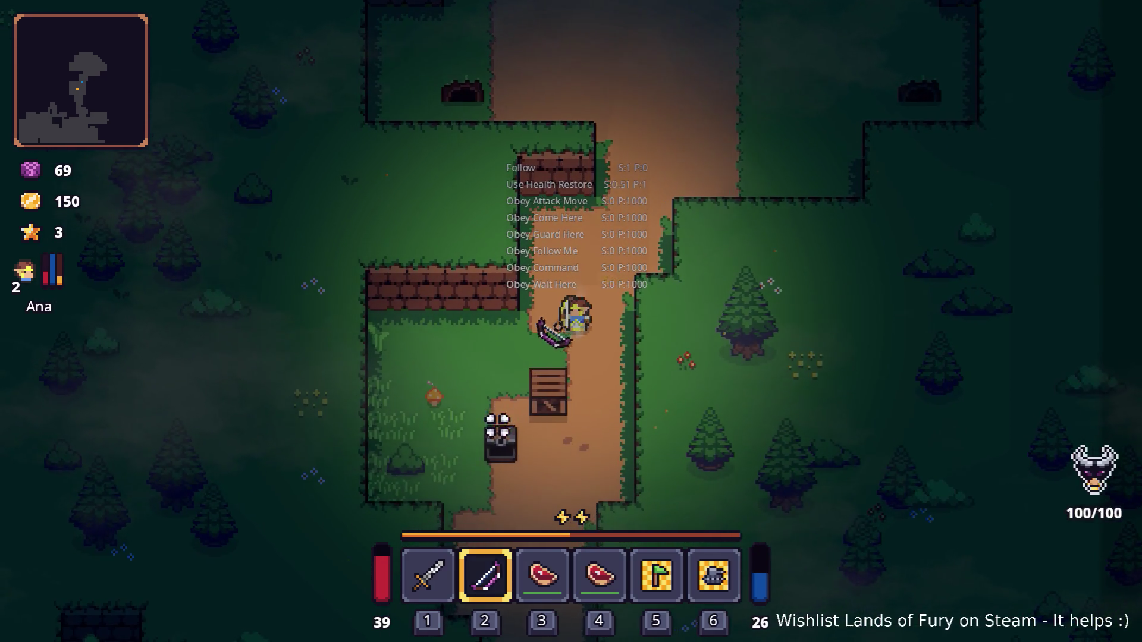
{"action": "left_click", "coordinate": [498, 427]}
{"action": "key", "text": "w"}
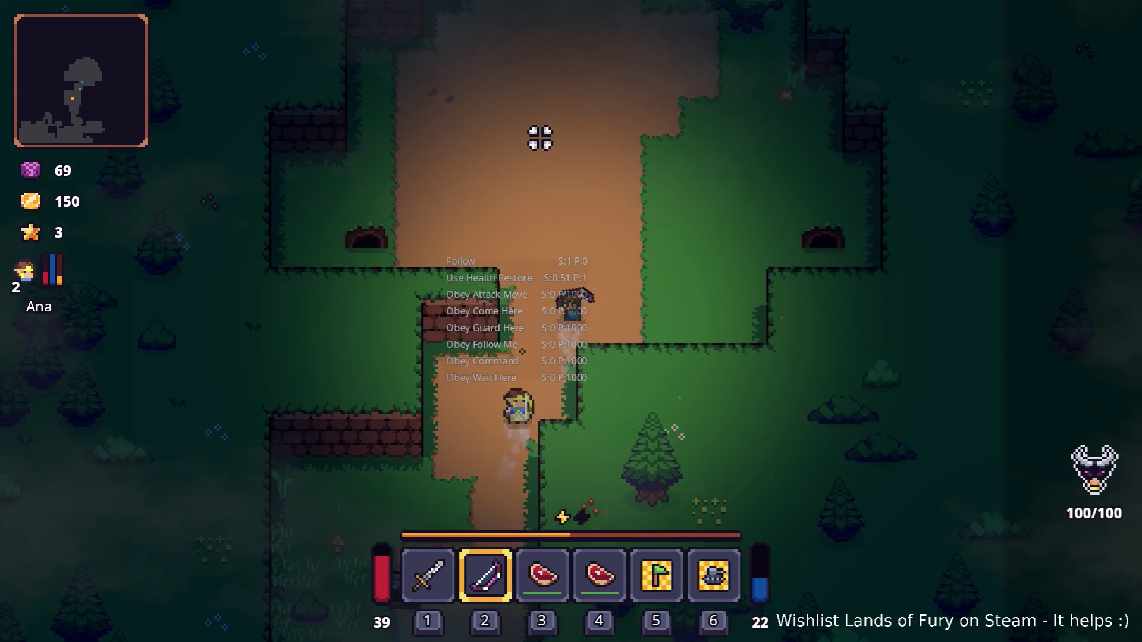
{"action": "key", "text": "w"}
{"action": "left_click", "coordinate": [869, 126]}
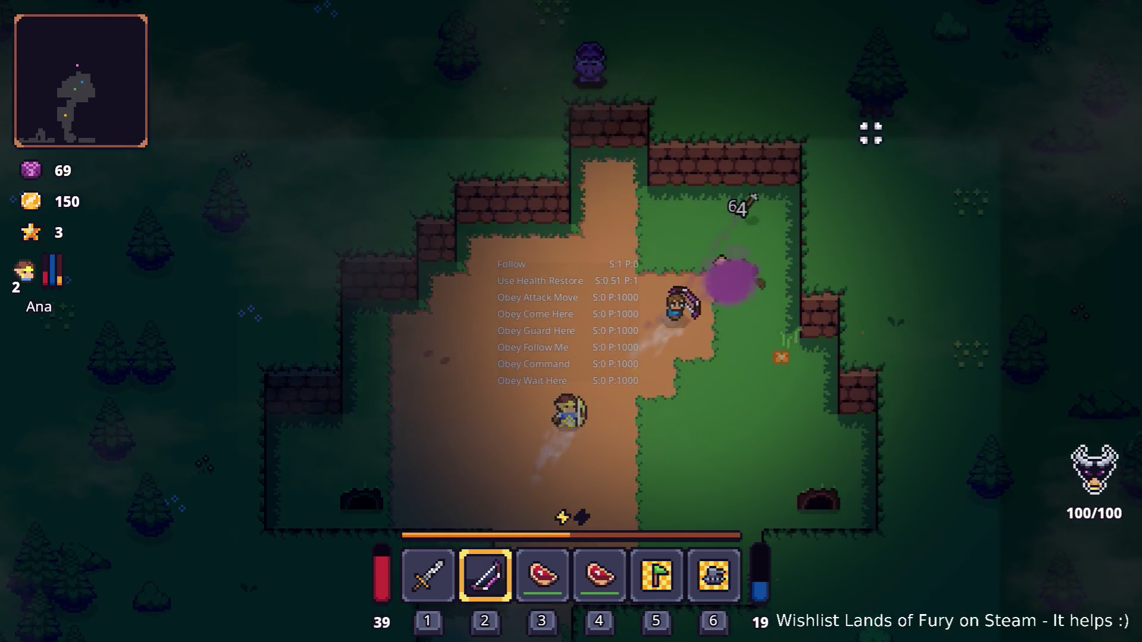
- Walk south past the brick ledges to the oven clearing and open the inventory
{"action": "key", "text": "s"}
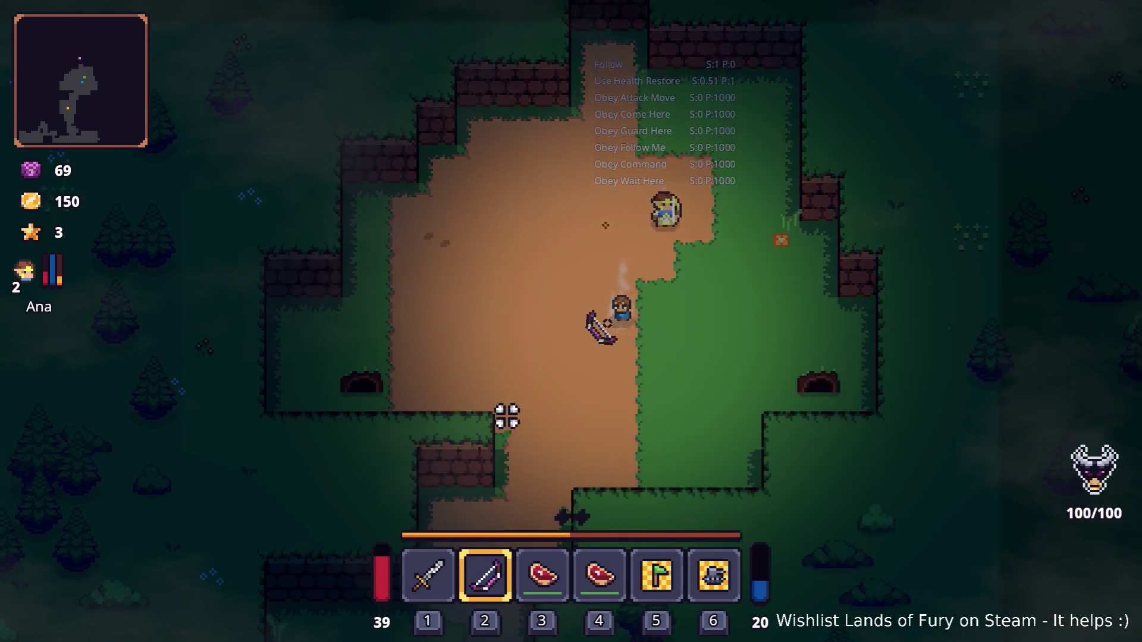
{"action": "key", "text": "s"}
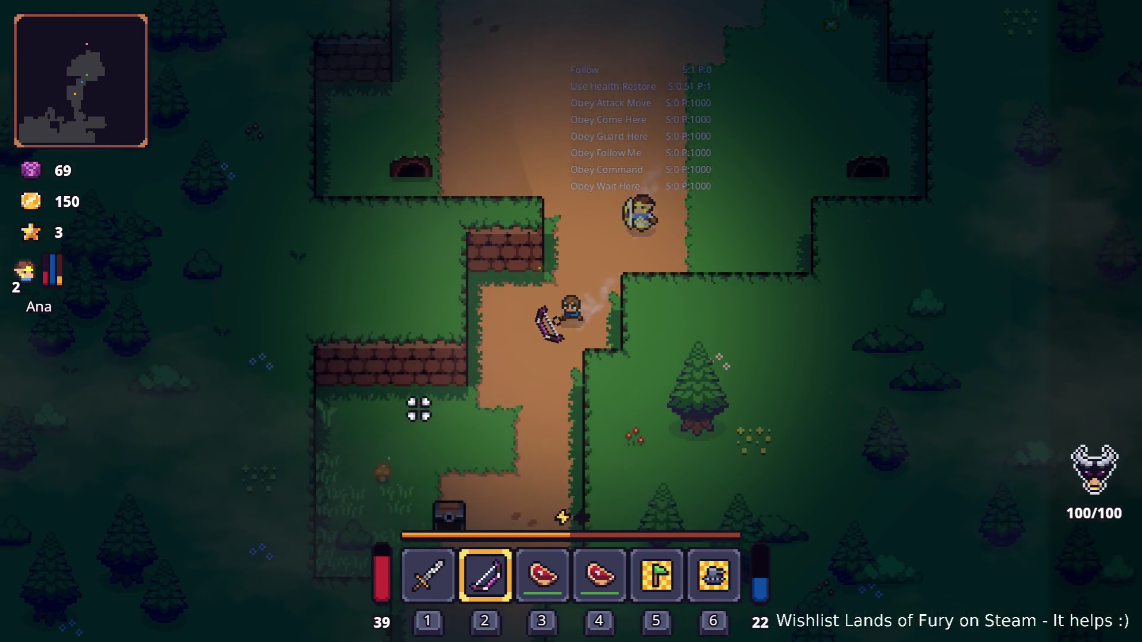
{"action": "key", "text": "s"}
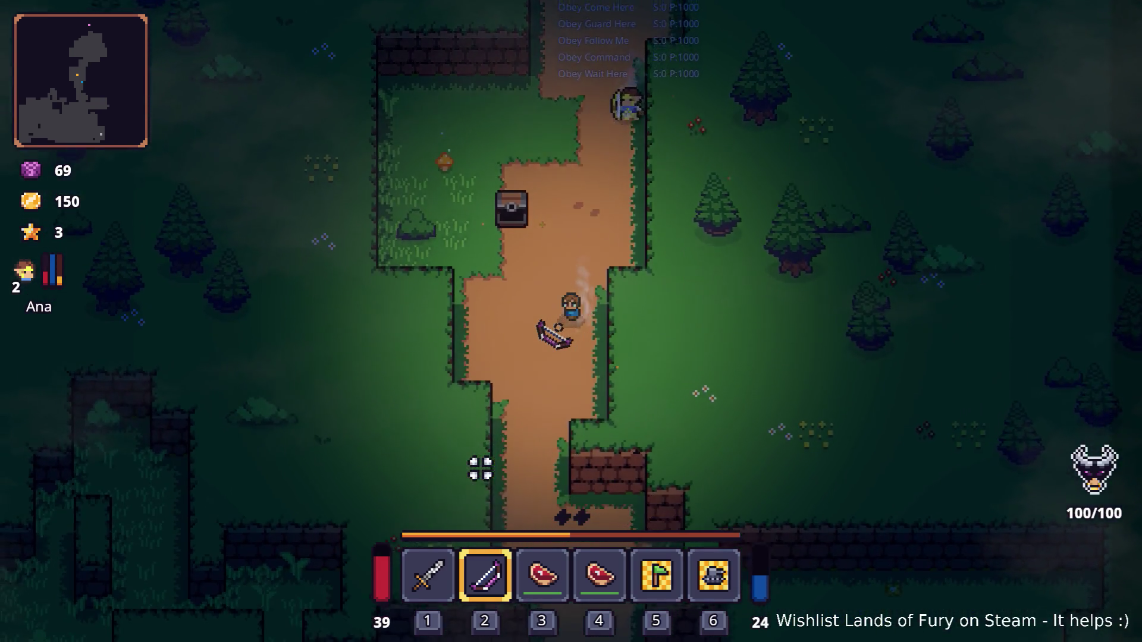
{"action": "key", "text": "s"}
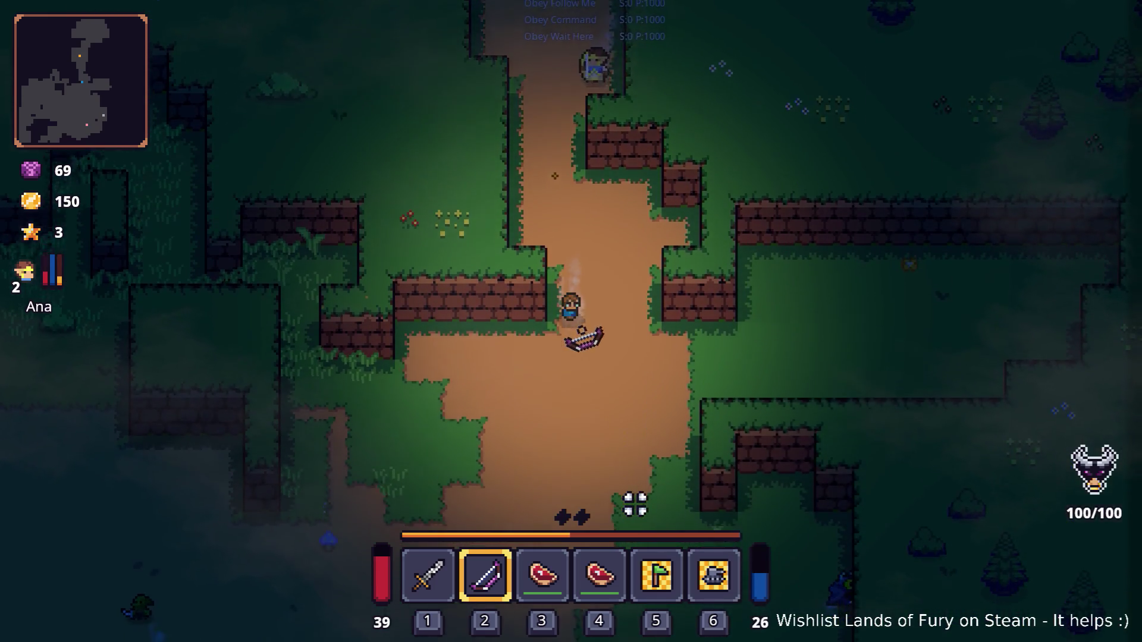
{"action": "key", "text": "s"}
{"action": "key", "text": "d"}
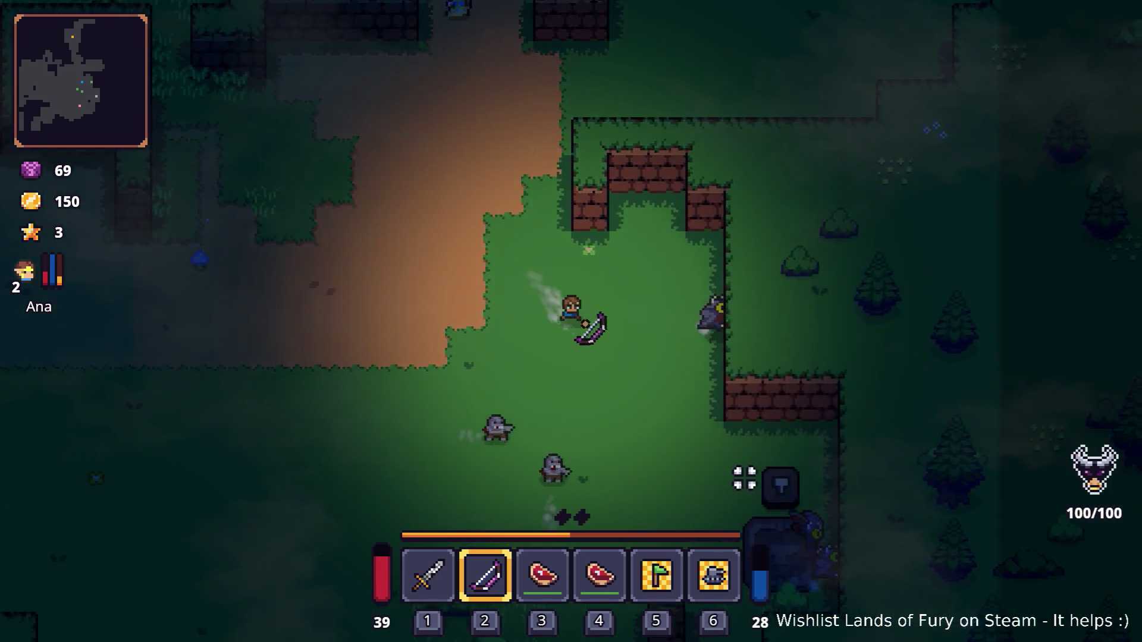
{"action": "key", "text": "s"}
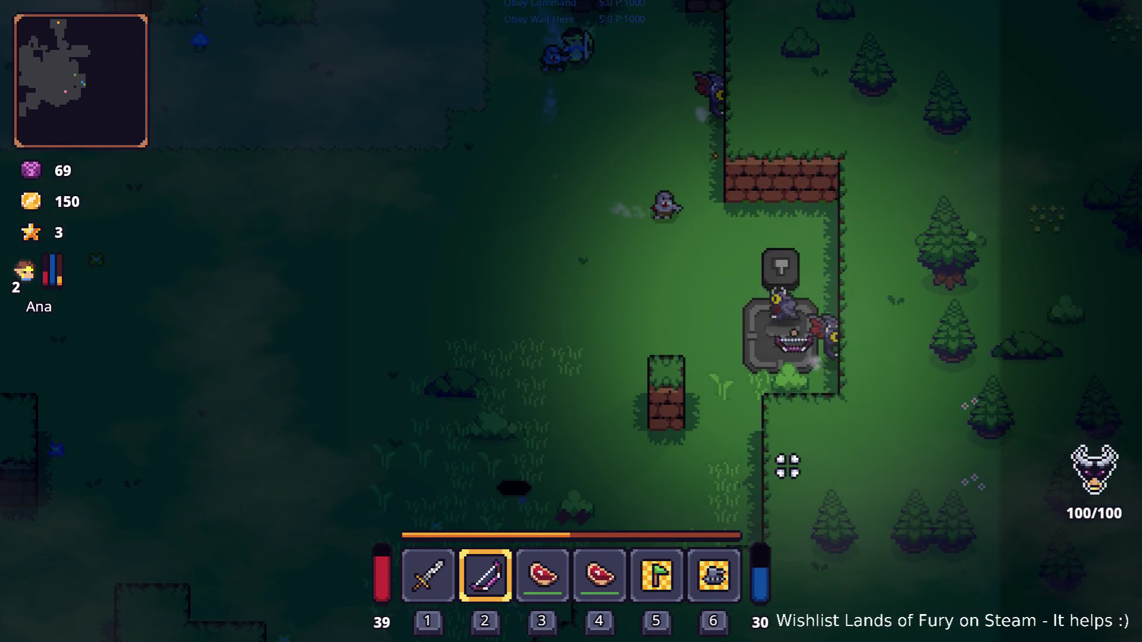
{"action": "key", "text": "i"}
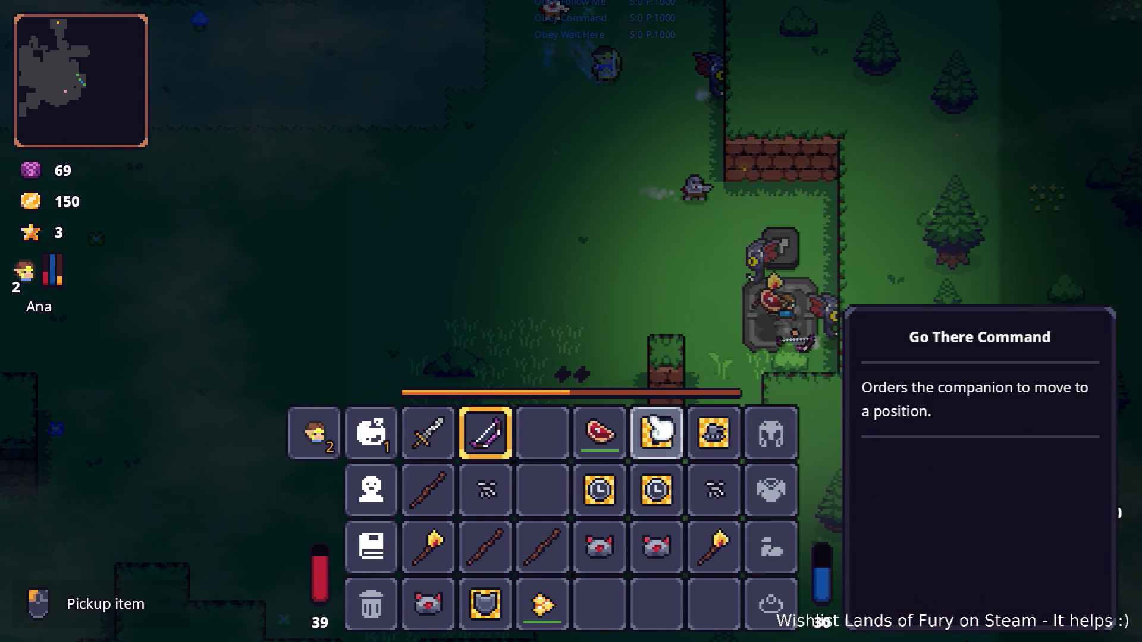
- Drop the Honey beside the hero and check on the steak cooking in the oven
{"action": "right_click", "coordinate": [548, 606]}
{"action": "key", "text": "i"}
{"action": "key", "text": "i"}
{"action": "key", "text": "w"}
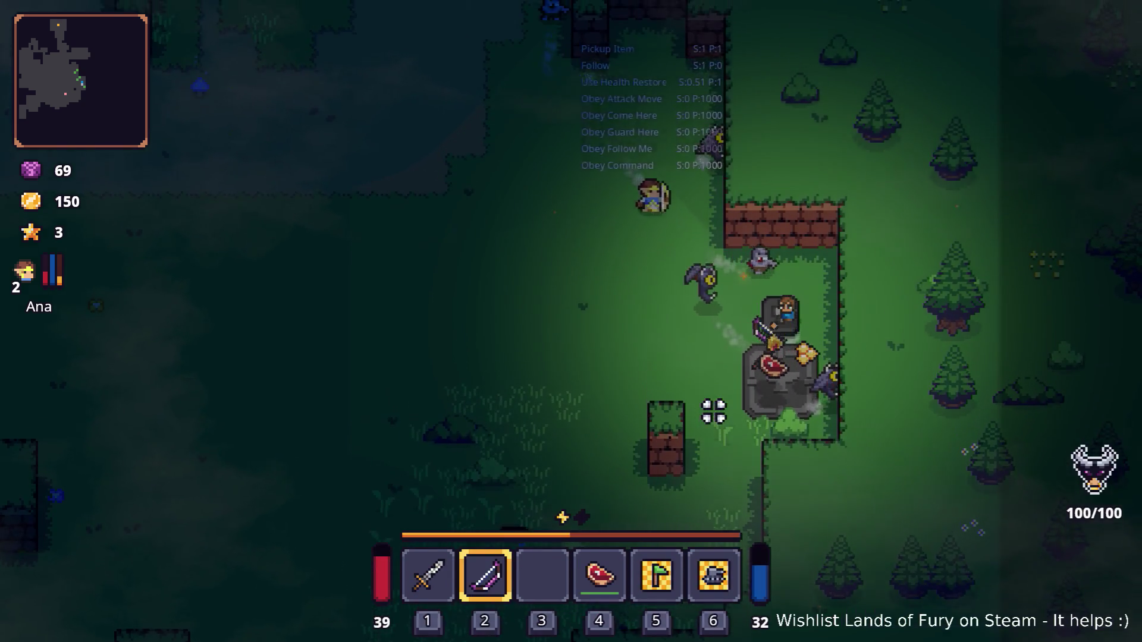
{"action": "key", "text": "s"}
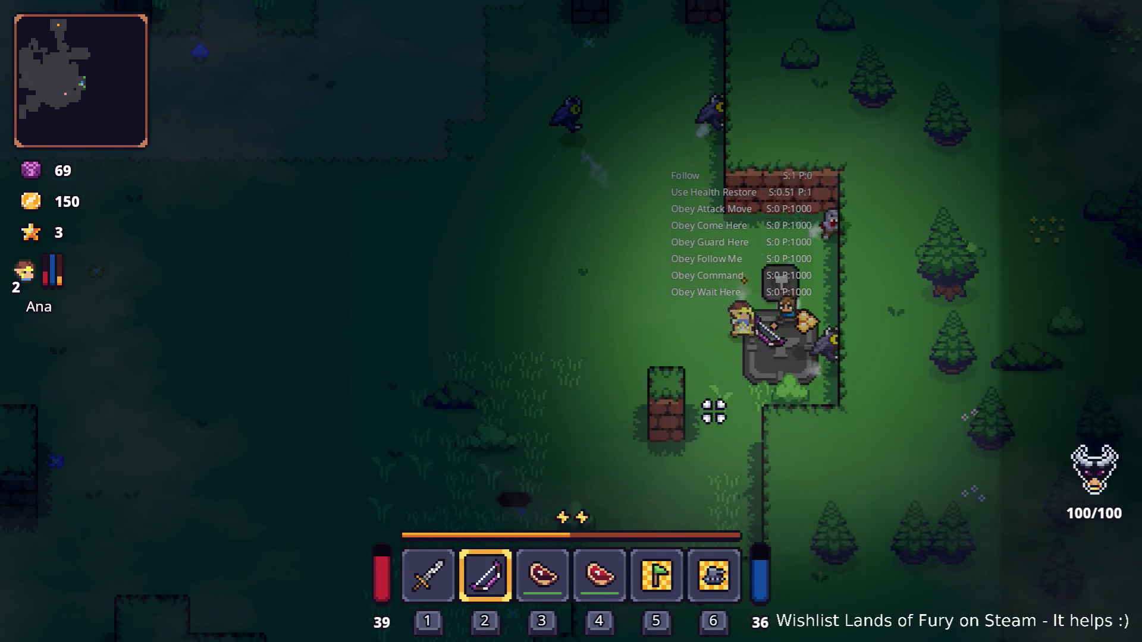
{"action": "key", "text": "i"}
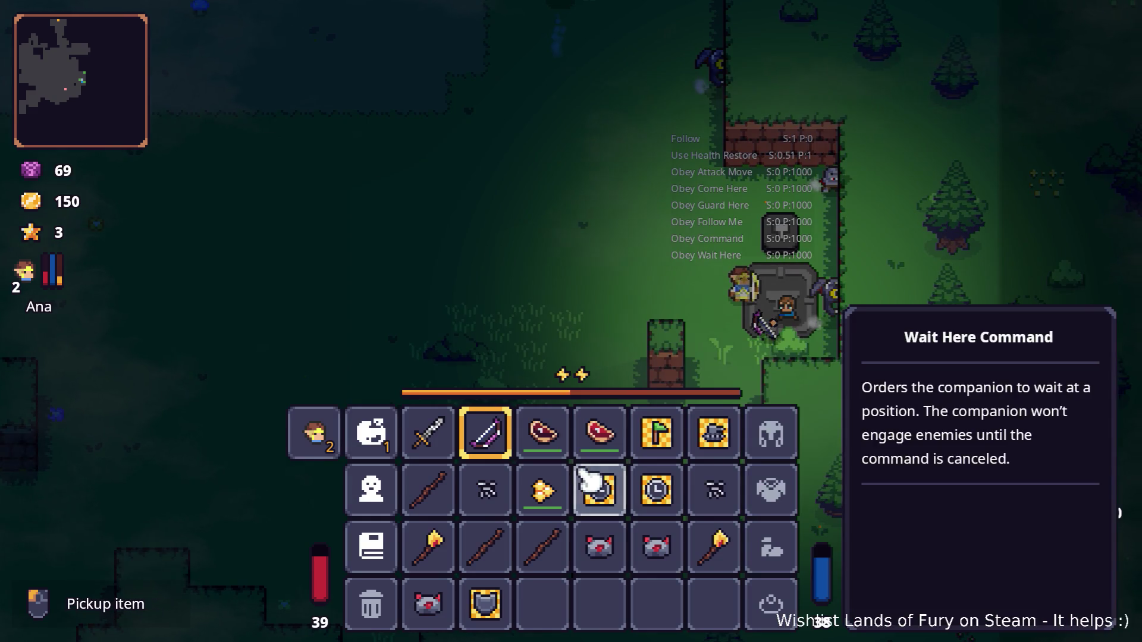
{"action": "key", "text": "i"}
{"action": "key", "text": "i"}
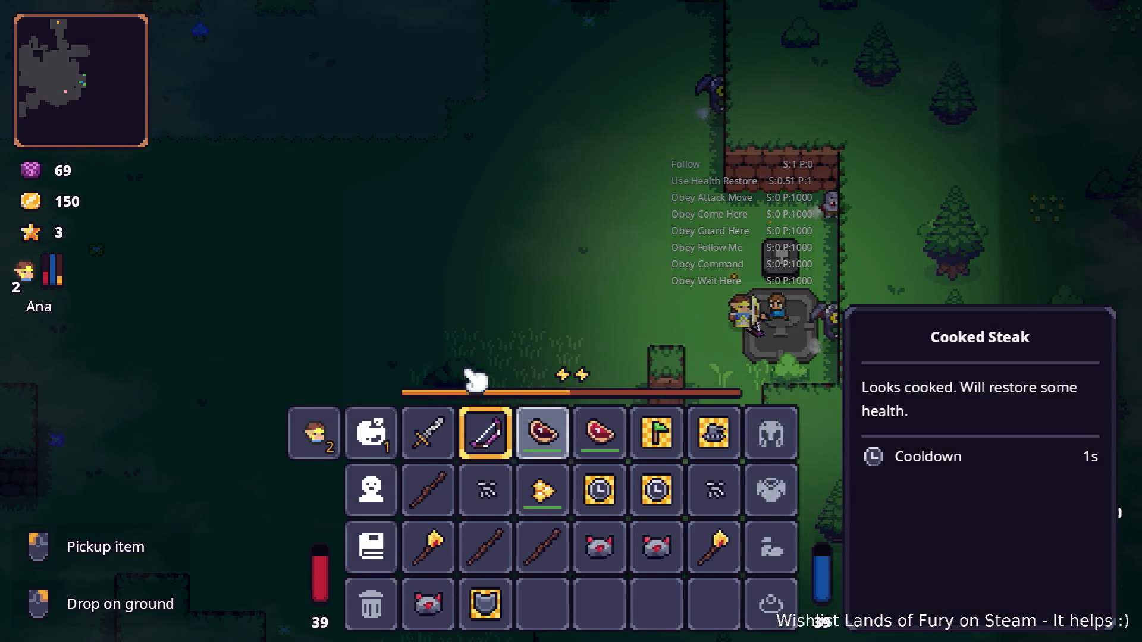
{"action": "key", "text": "i"}
{"action": "key", "text": "a"}
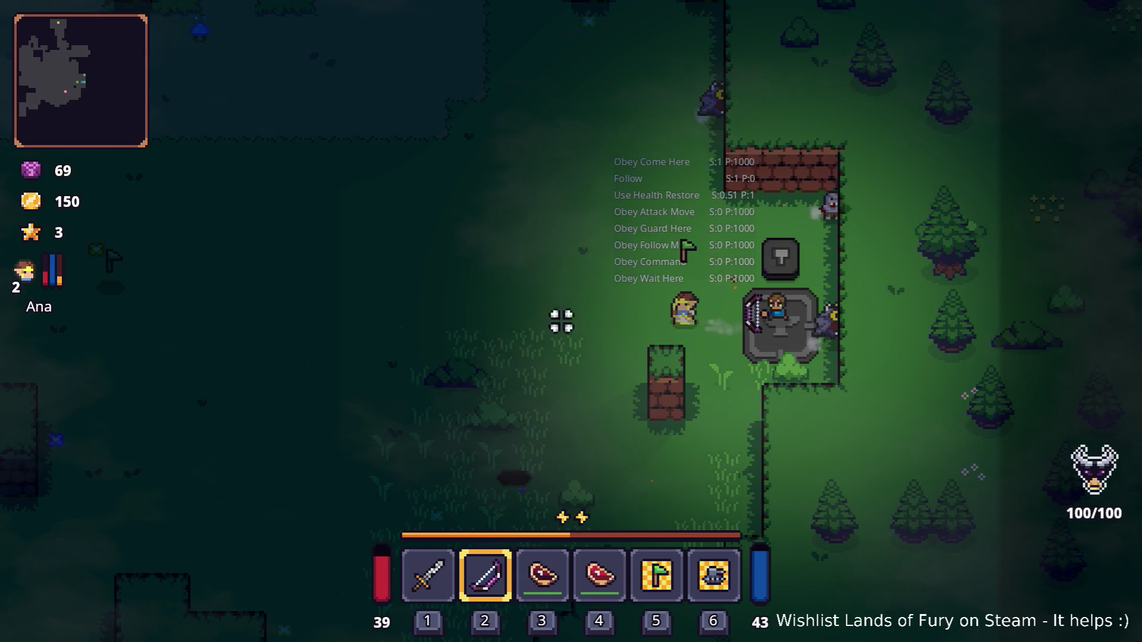
- Put the second raw steak on the oven, fuel it with the Burning Stick, and collect the cooked steak
{"action": "key", "text": "i"}
{"action": "right_click", "coordinate": [611, 434]}
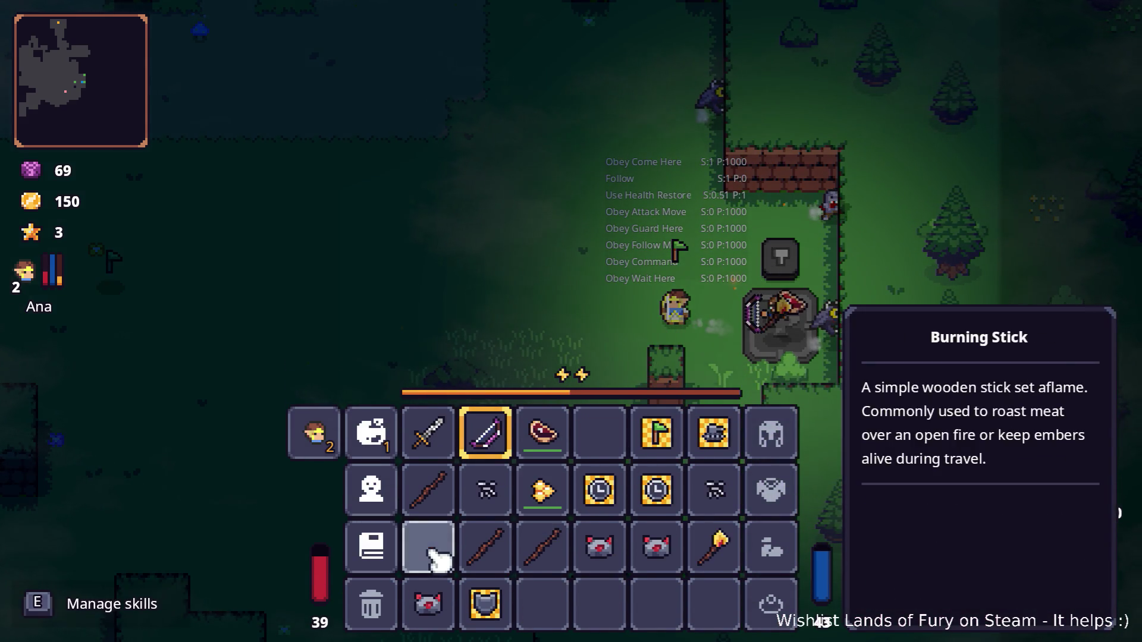
{"action": "right_click", "coordinate": [429, 543]}
{"action": "key", "text": "i"}
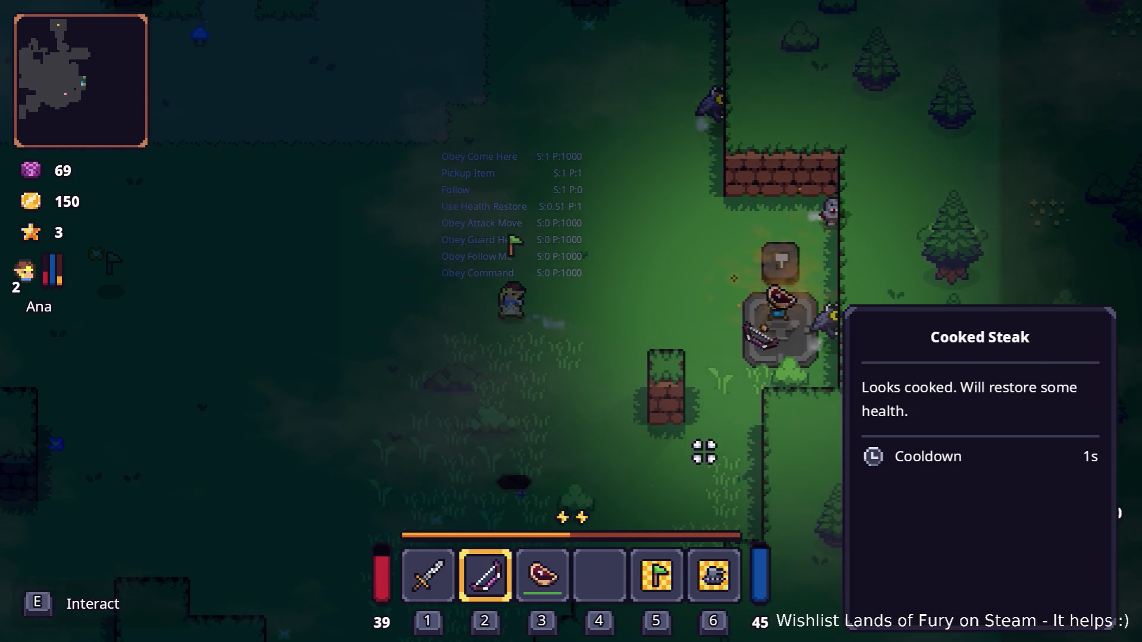
{"action": "key", "text": "i"}
{"action": "key", "text": "i"}
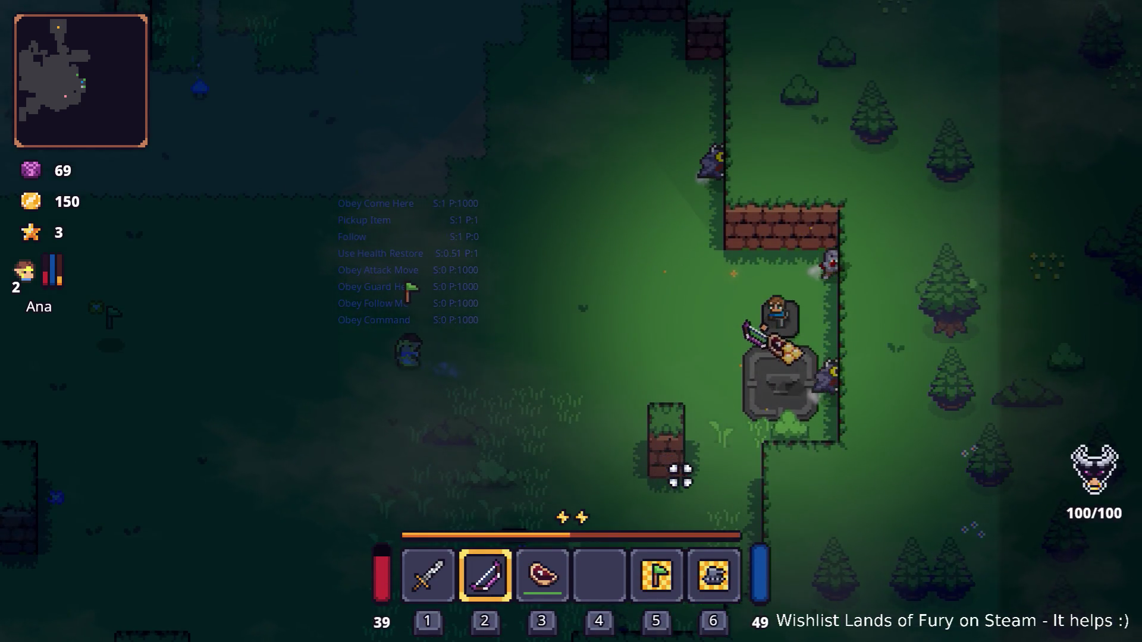
{"action": "key", "text": "a"}
- Walk left across the clearing and drop the Cooked Steak on the ground for Ana
{"action": "key", "text": "i"}
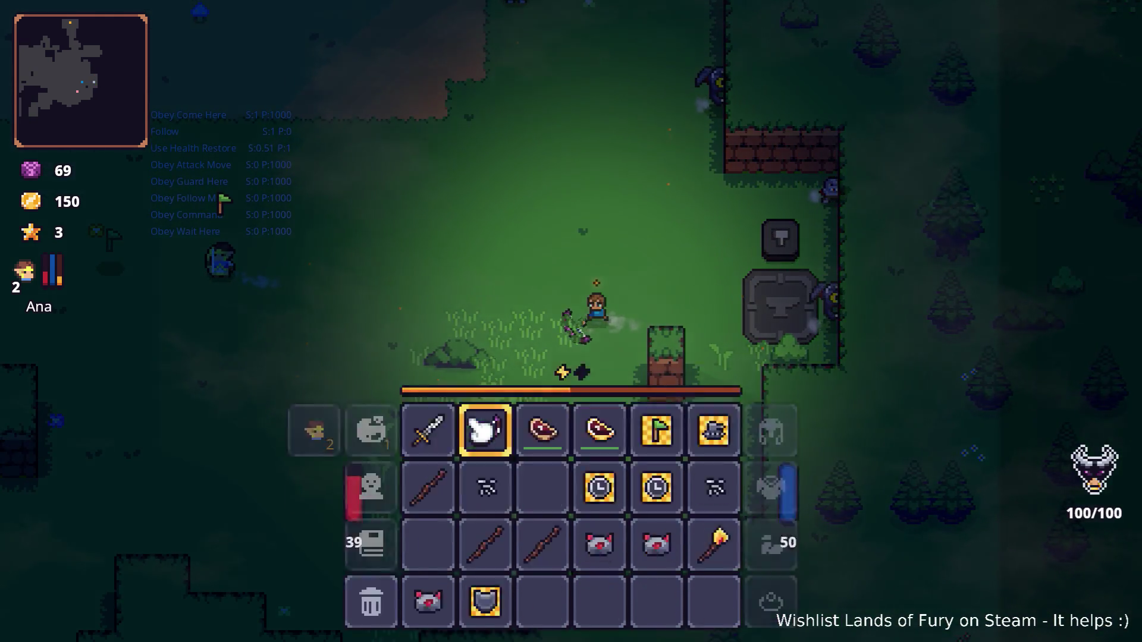
{"action": "key", "text": "i"}
{"action": "key", "text": "a"}
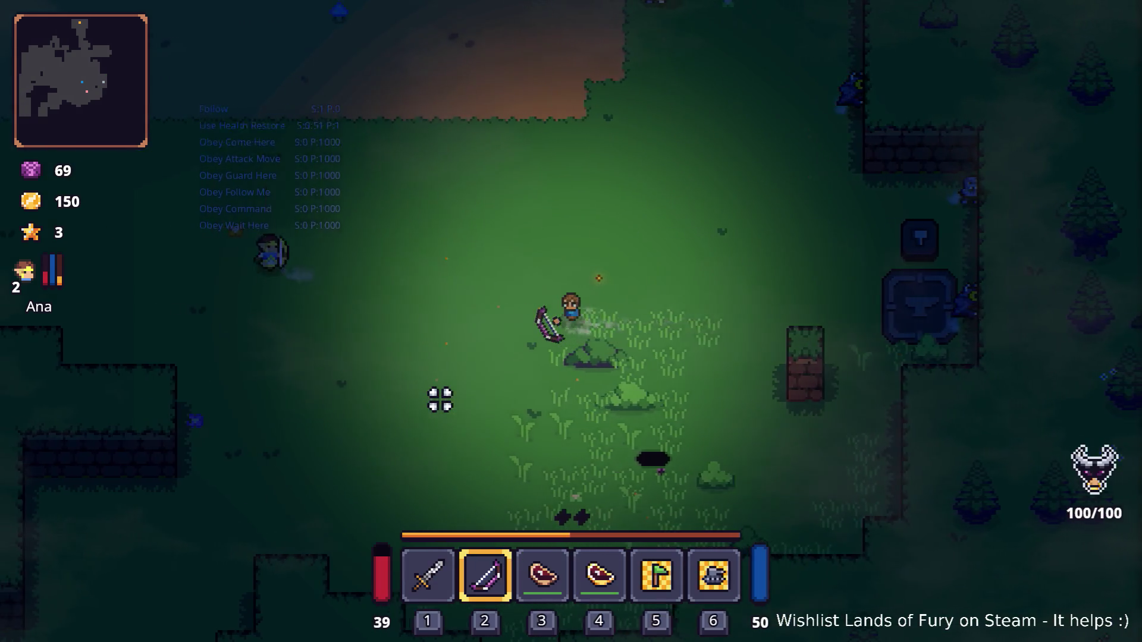
{"action": "key", "text": "i"}
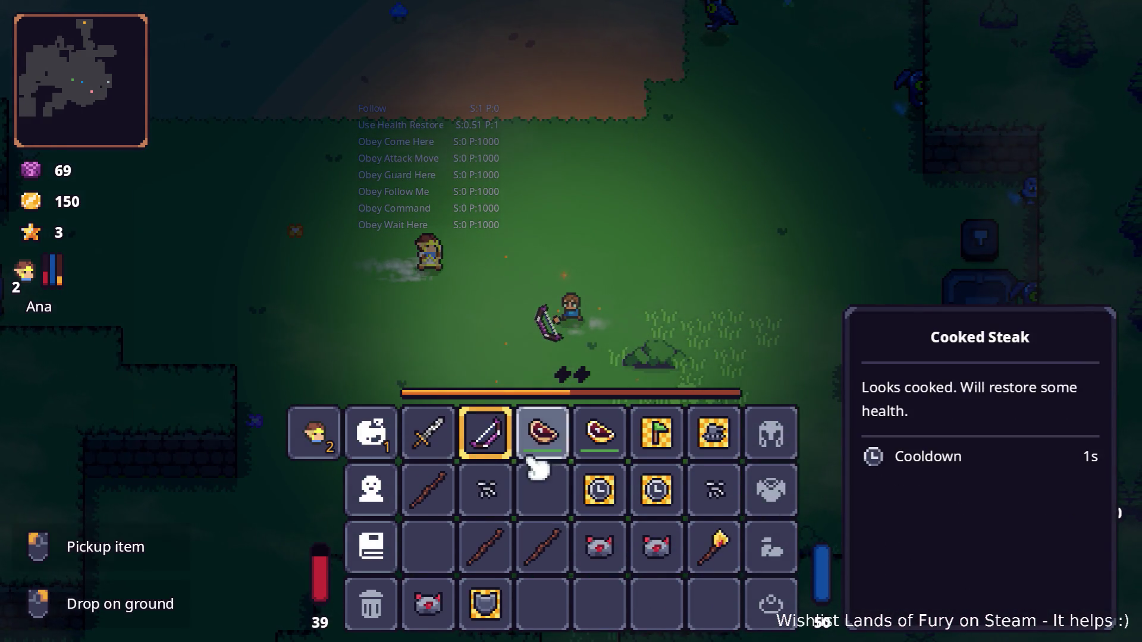
{"action": "right_click", "coordinate": [544, 455]}
{"action": "key", "text": "i"}
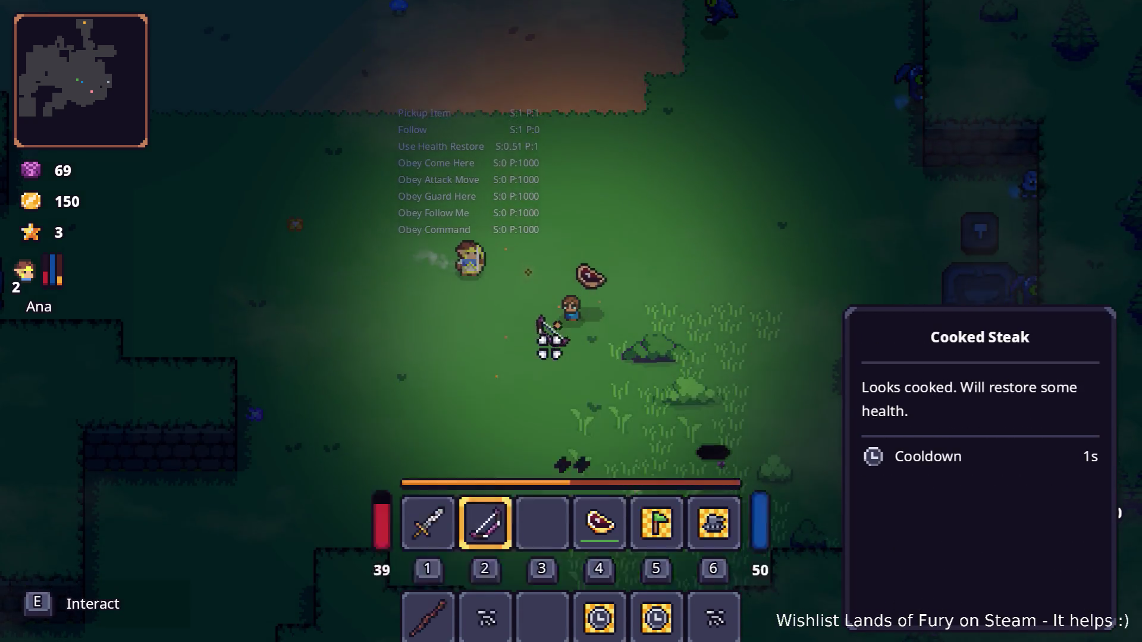
- Walk over to the dark hole in the clearing and enter it
{"action": "key", "text": "a"}
{"action": "key", "text": "a"}
{"action": "key", "text": "s"}
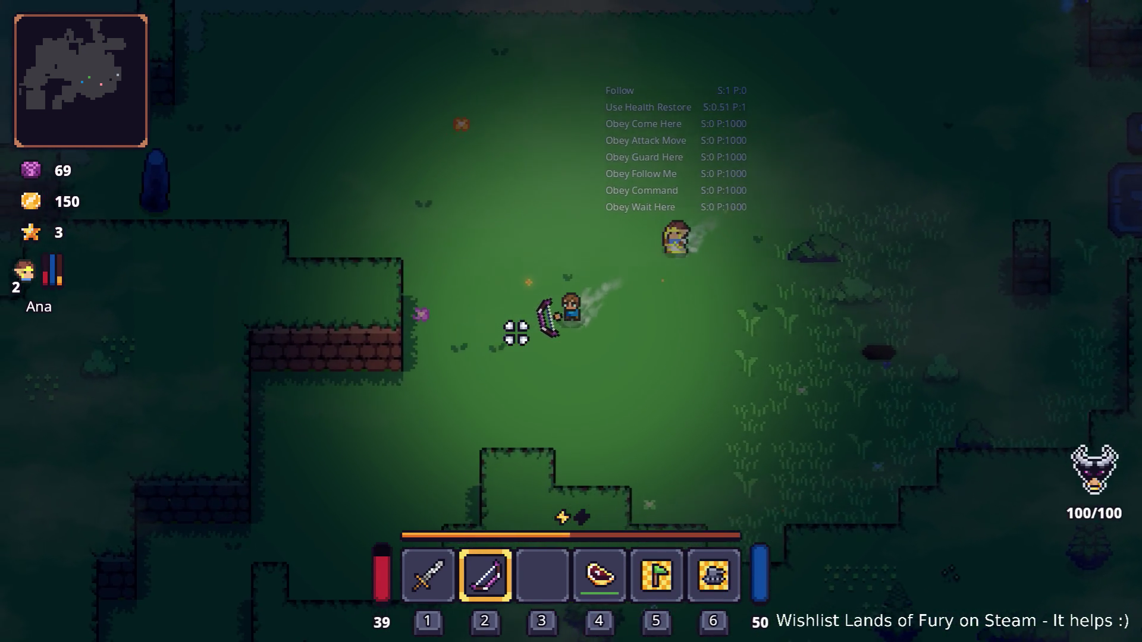
{"action": "key", "text": "d"}
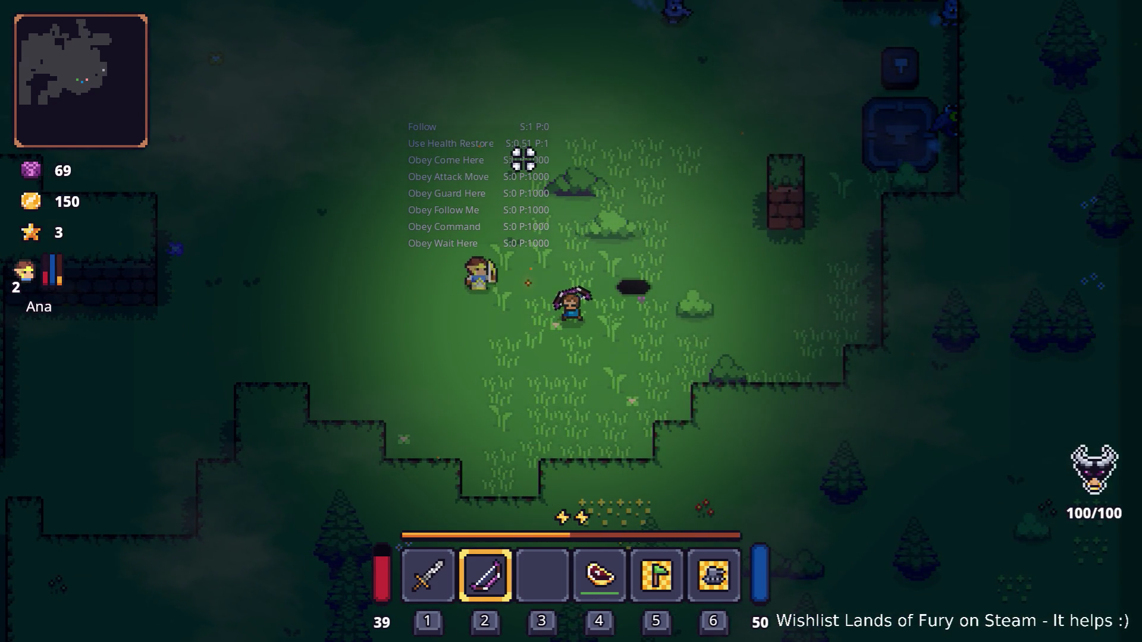
{"action": "key", "text": "d"}
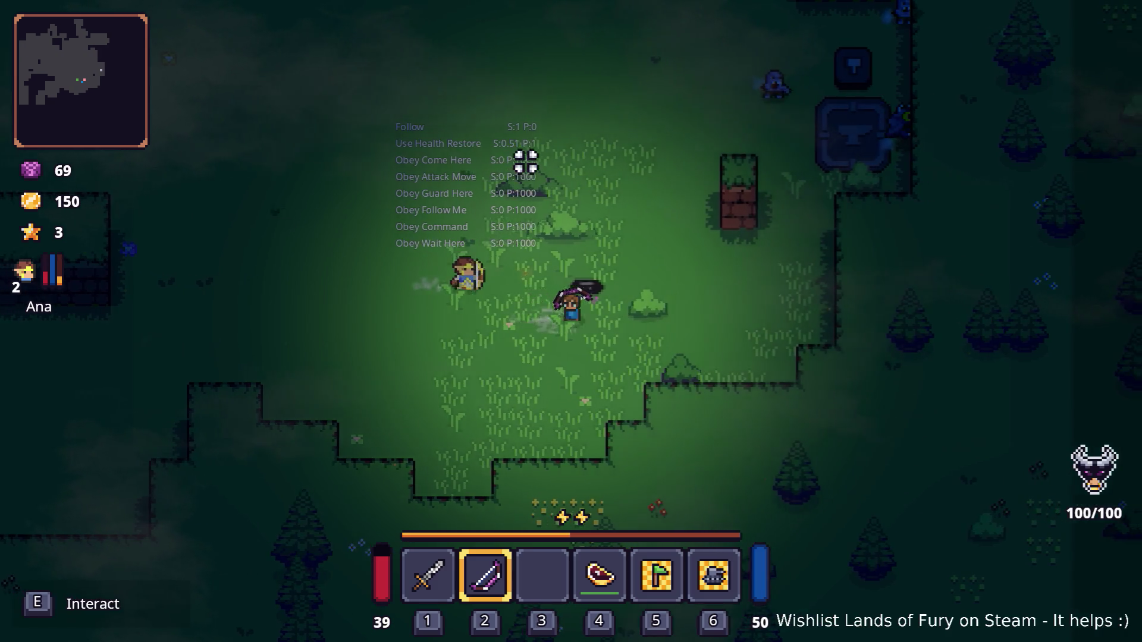
{"action": "key", "text": "e"}
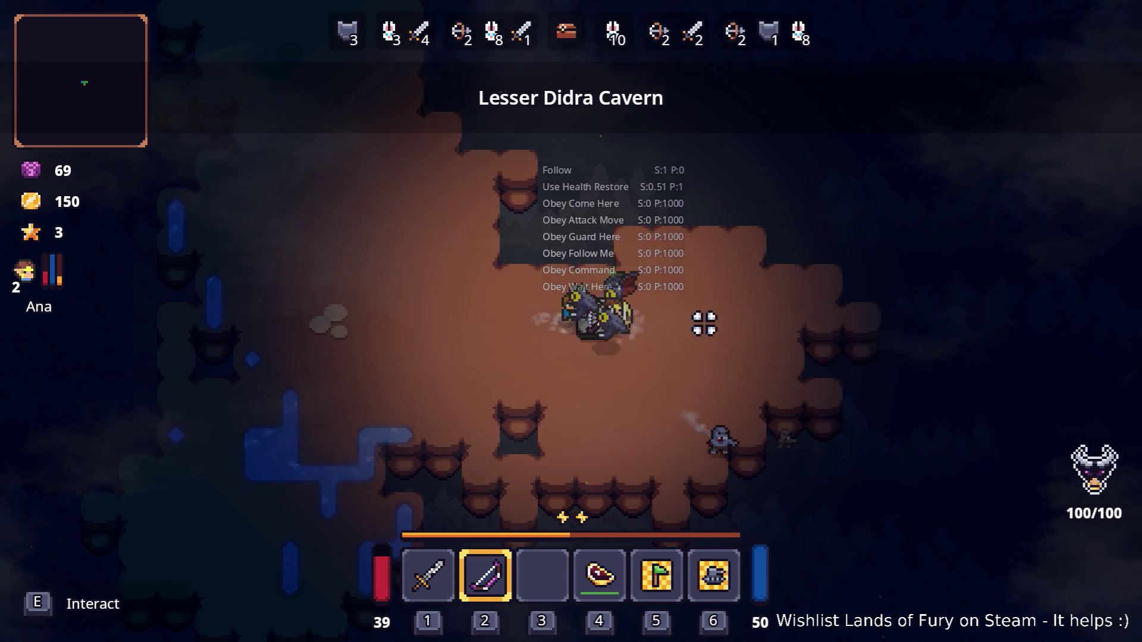
- Open the inventory as wave 1/6 begins in Lesser Didra Cavern, then bring up the Alt+Tab switcher
{"action": "key", "text": "i"}
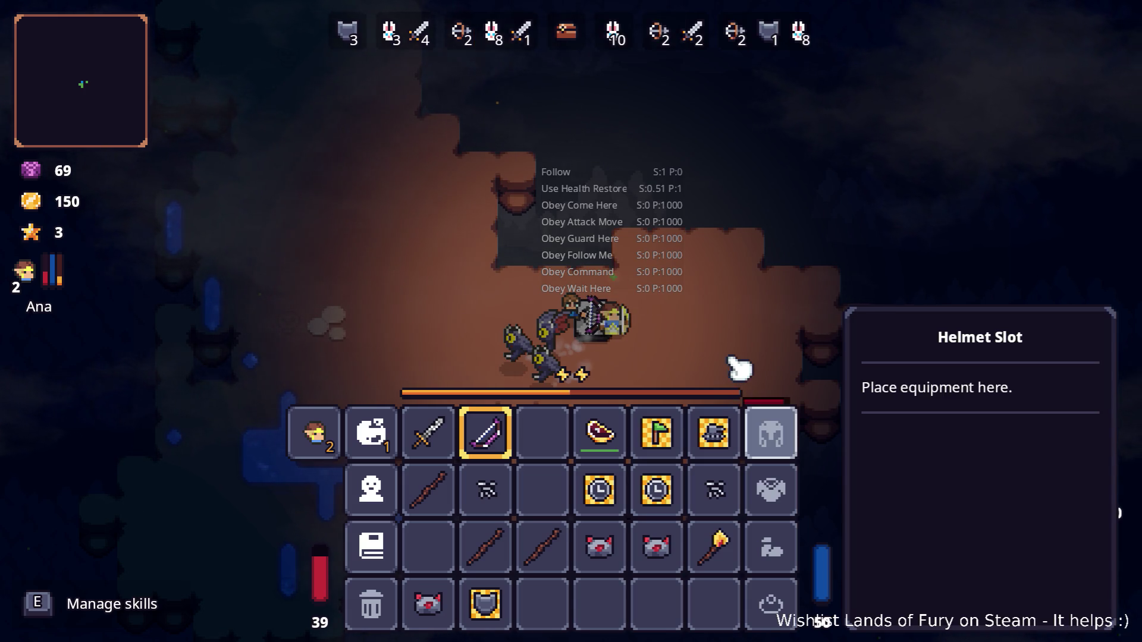
{"action": "key", "text": "alt+Tab"}
{"action": "key", "text": "alt+Tab"}
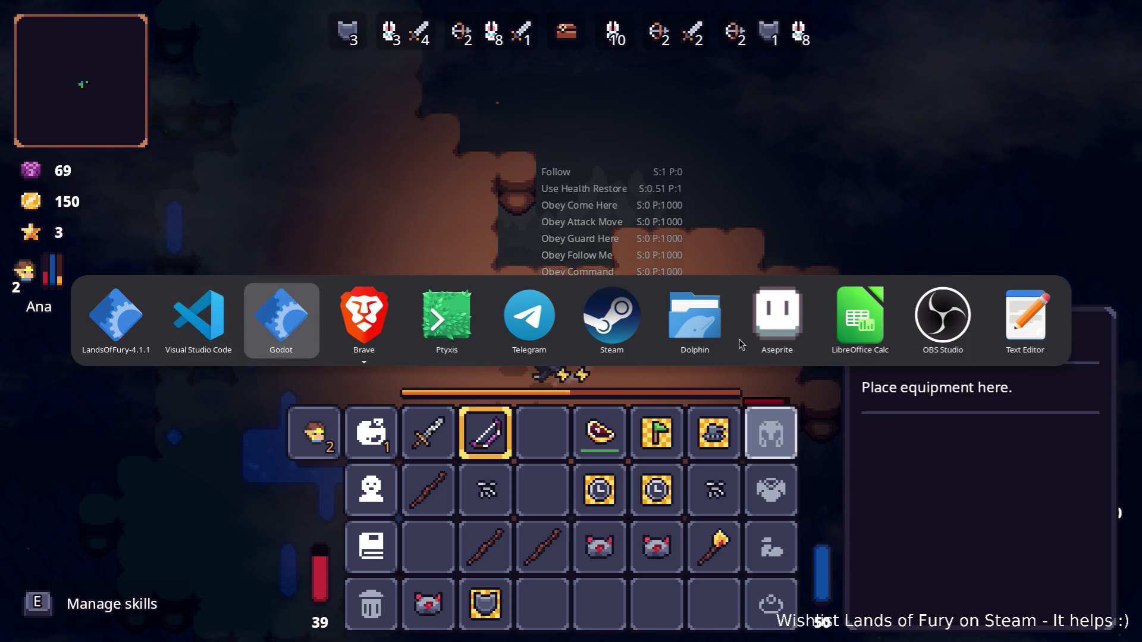
- Cycle the window switcher past Visual Studio Code to Godot and focus the Godot editor
{"action": "key", "text": "alt+shift+Tab"}
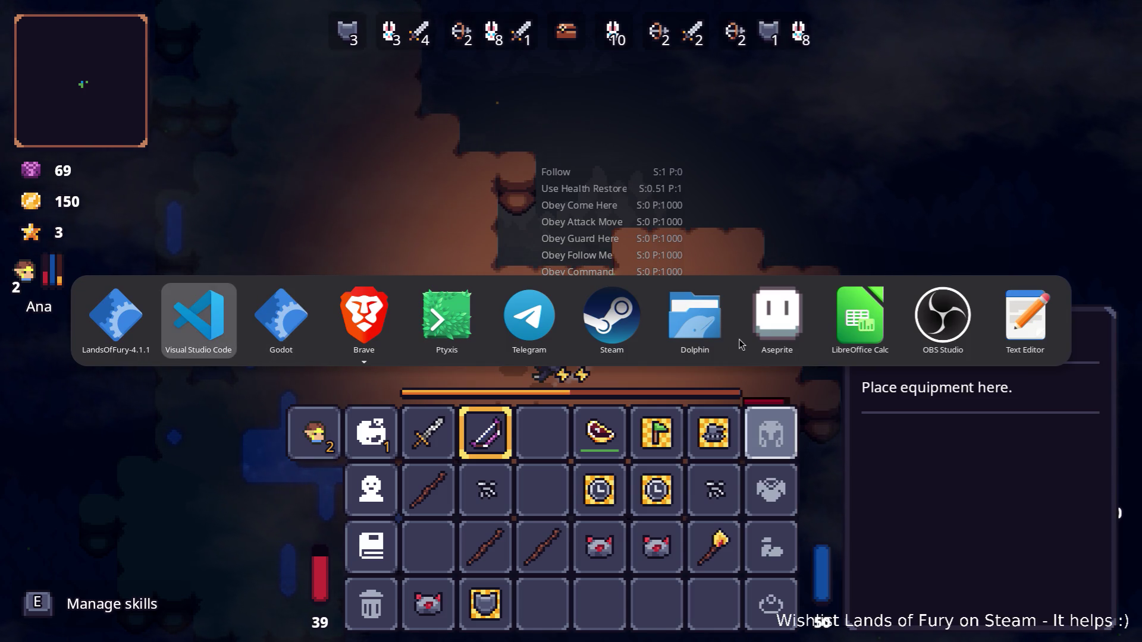
{"action": "key", "text": "alt+Tab"}
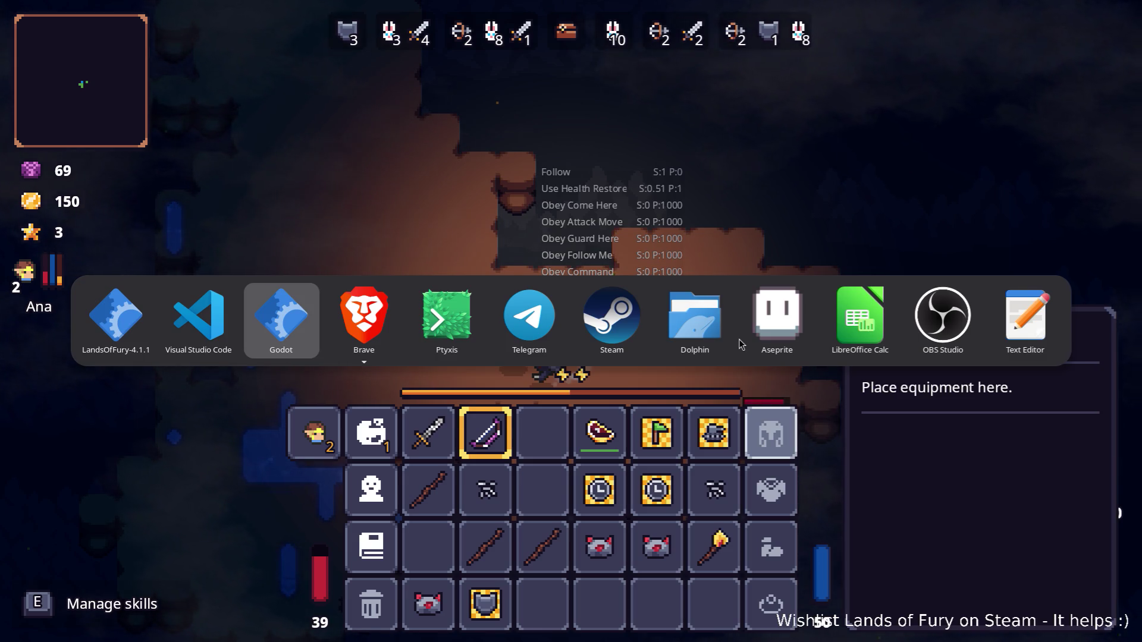
{"action": "key", "text": "alt"}
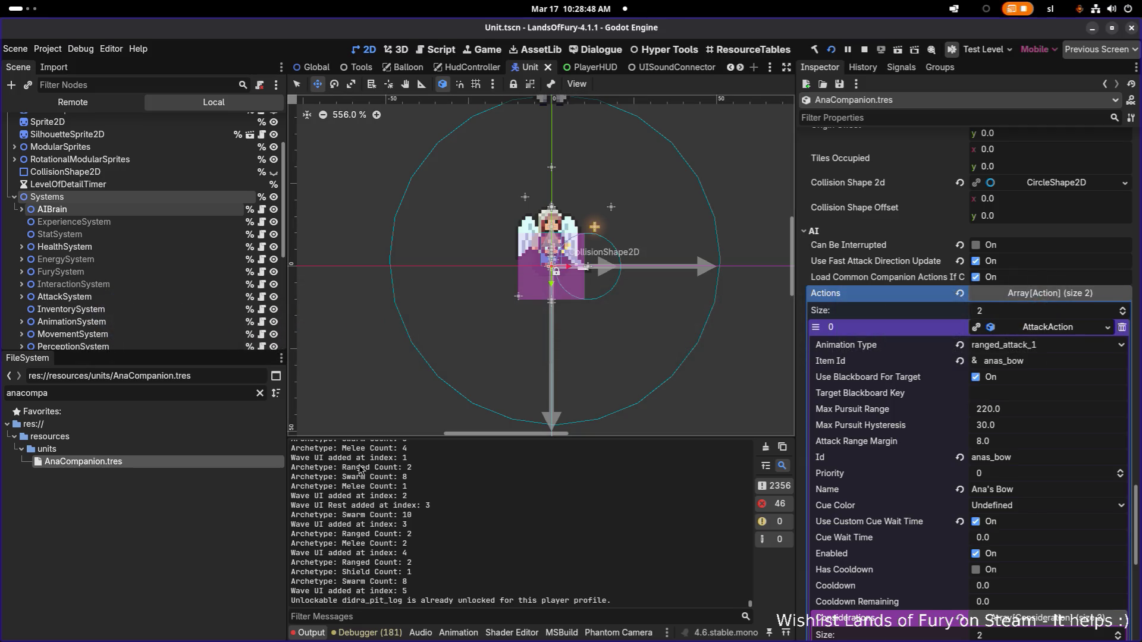
- Replace the 'anacompa' FileSystem filter with 'zo' and load Zombie.tres into the Inspector
{"action": "key", "text": "BackSpace"}
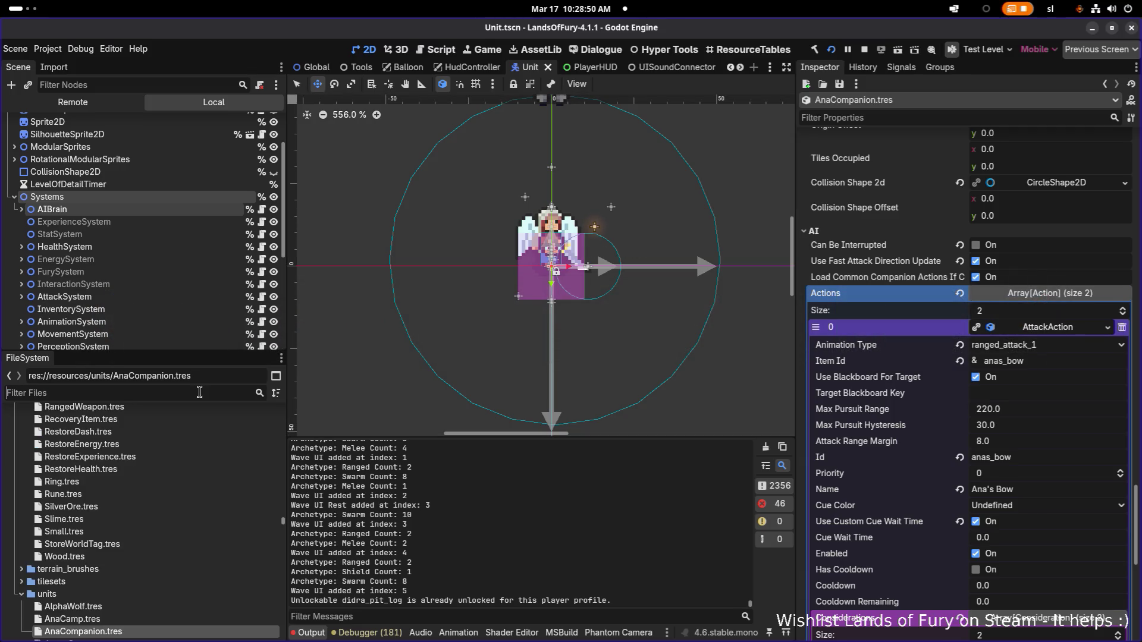
{"action": "type", "text": "zombie"}
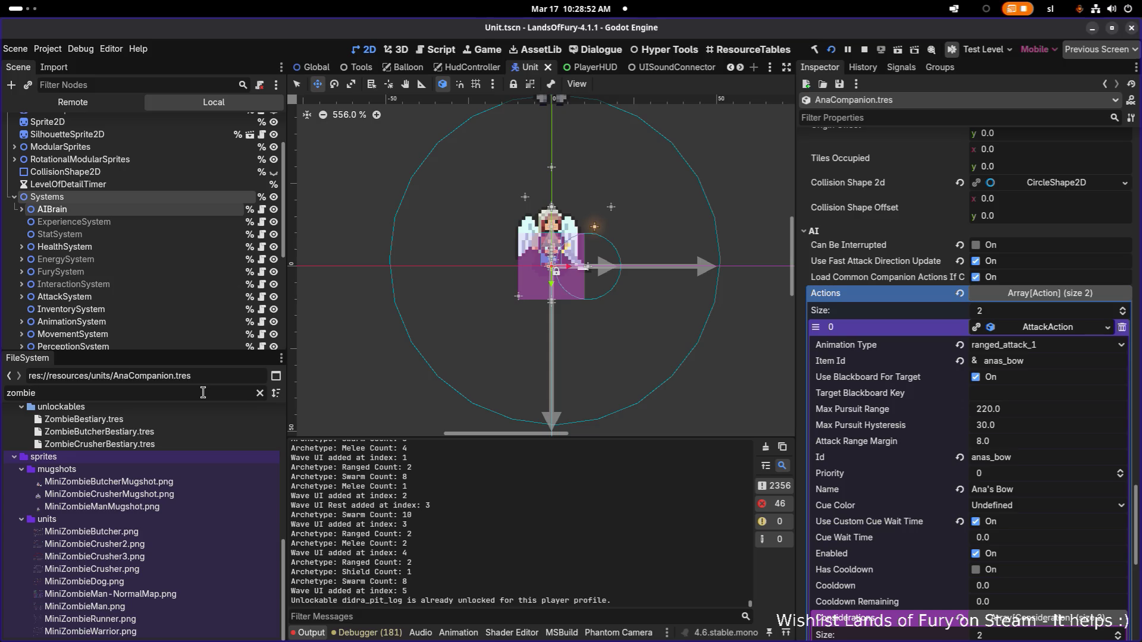
{"action": "scroll", "coordinate": [212, 462], "scroll_direction": "up", "scroll_amount": 5}
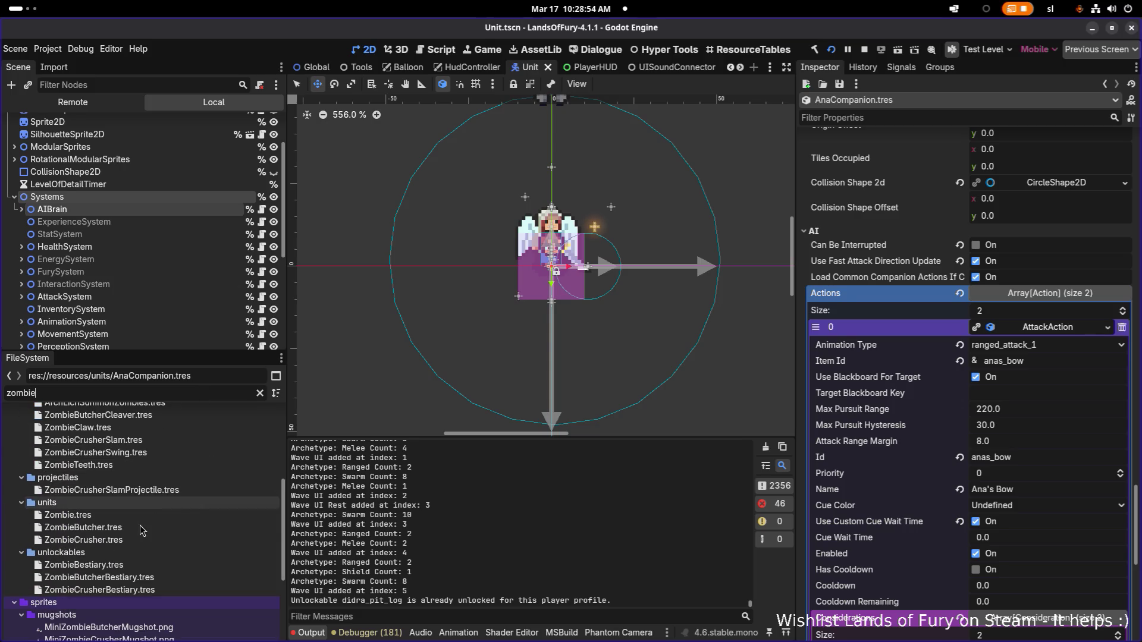
{"action": "left_click", "coordinate": [151, 513]}
{"action": "scroll", "coordinate": [978, 423], "scroll_direction": "down", "scroll_amount": 10}
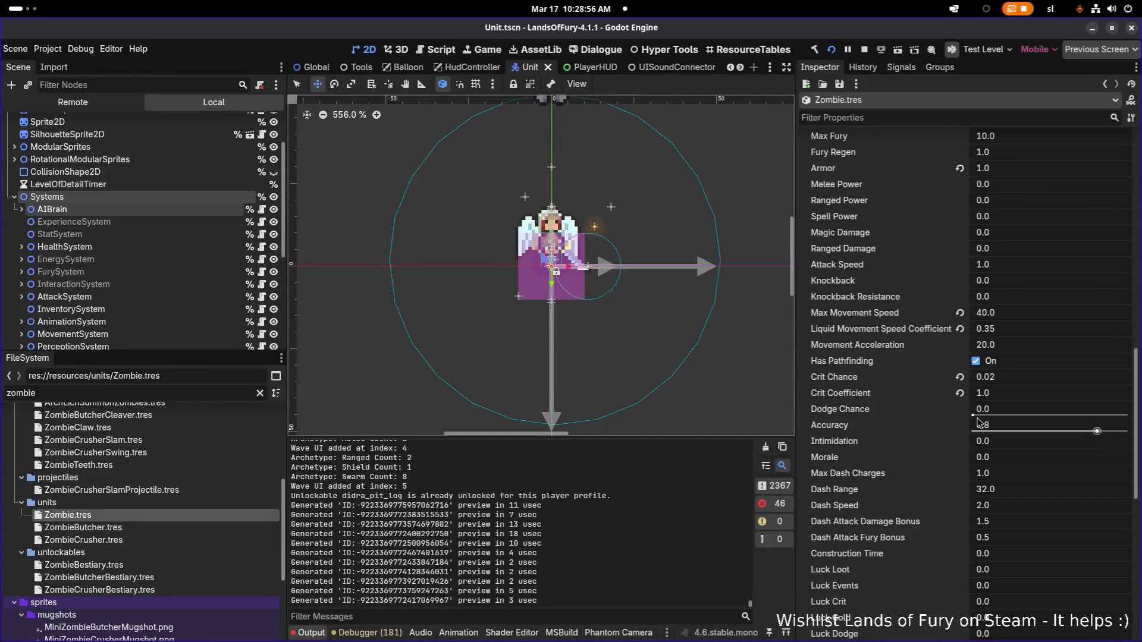
- Scroll to Zombie.tres's AI Actions and expand the PatrolInCircleRadiusAction entry
{"action": "scroll", "coordinate": [978, 423], "scroll_direction": "up", "scroll_amount": 8}
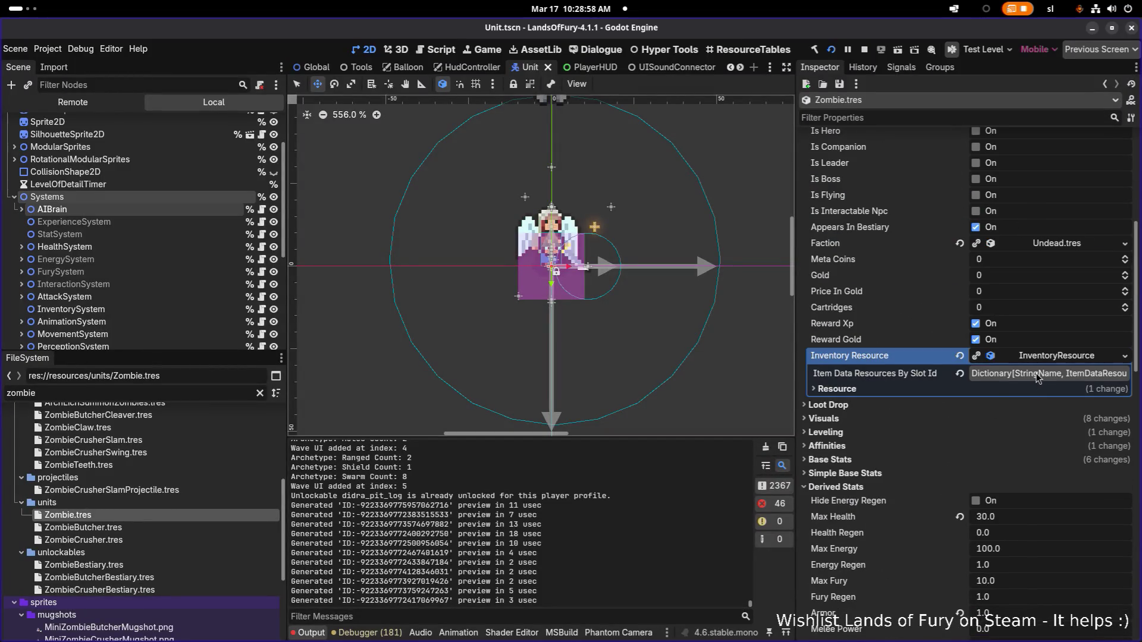
{"action": "scroll", "coordinate": [948, 429], "scroll_direction": "down", "scroll_amount": 3}
{"action": "scroll", "coordinate": [948, 430], "scroll_direction": "down", "scroll_amount": 10}
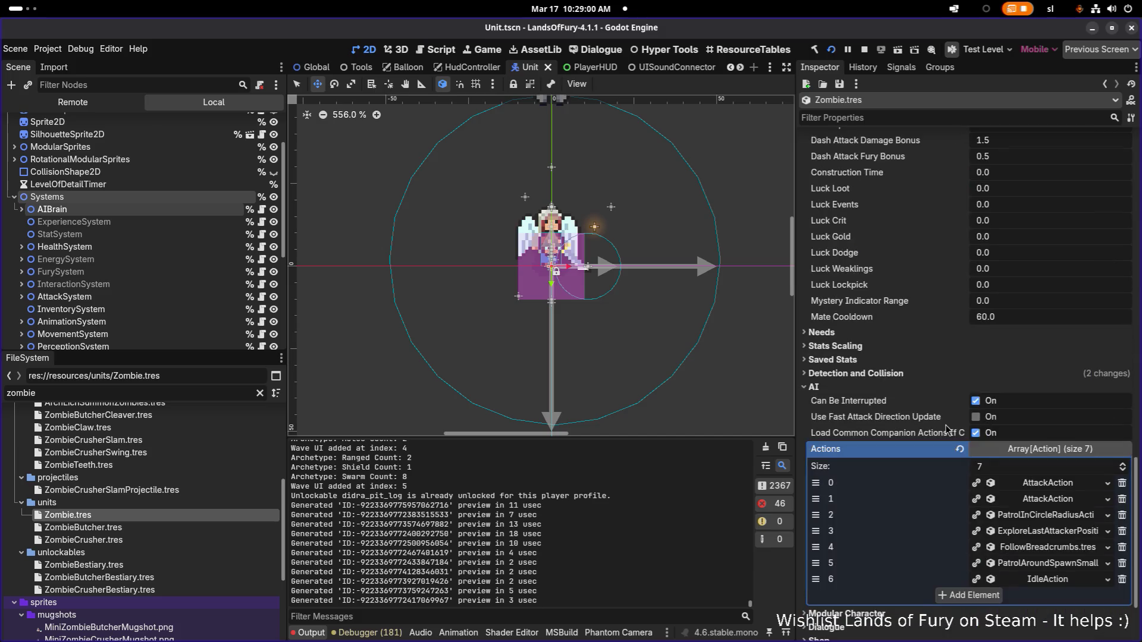
{"action": "left_click", "coordinate": [1046, 515]}
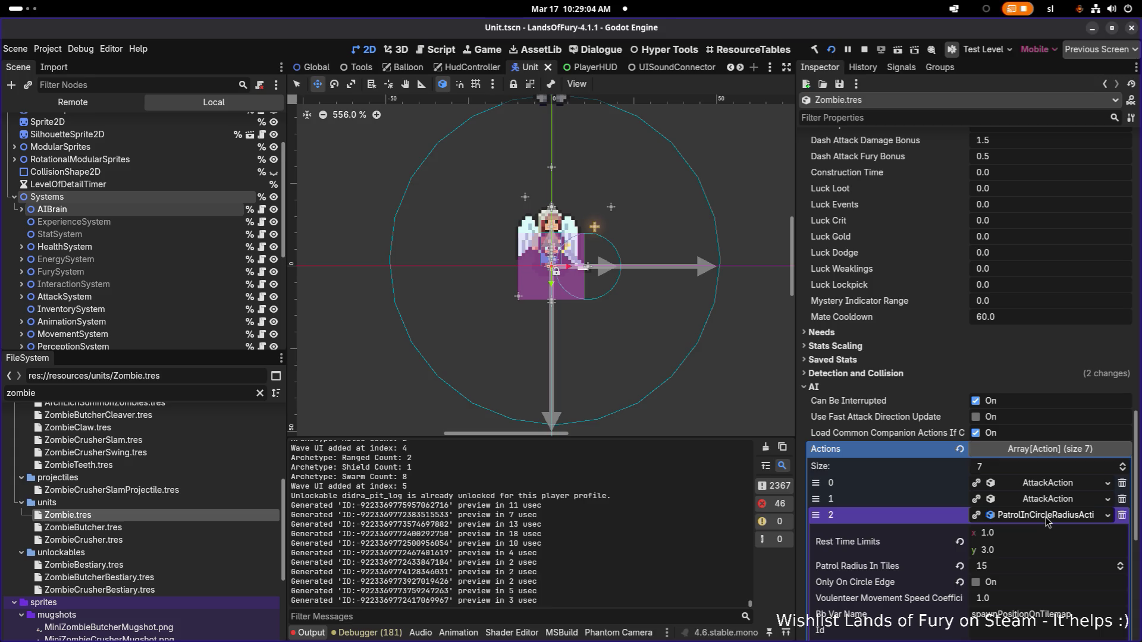
- Inspect the patrol action's AmIDetectingNodeType consideration, then collapse the PatrolInCircleRadiusAction entry
{"action": "scroll", "coordinate": [1052, 521], "scroll_direction": "down", "scroll_amount": 3}
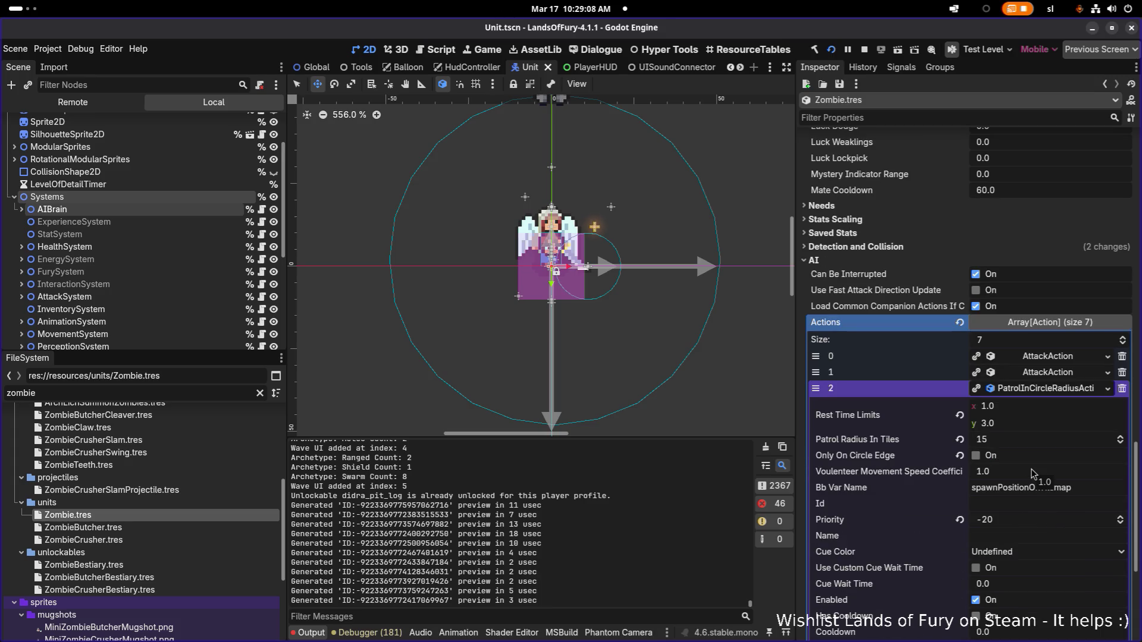
{"action": "scroll", "coordinate": [1051, 455], "scroll_direction": "down", "scroll_amount": 5}
{"action": "left_click", "coordinate": [1052, 472]}
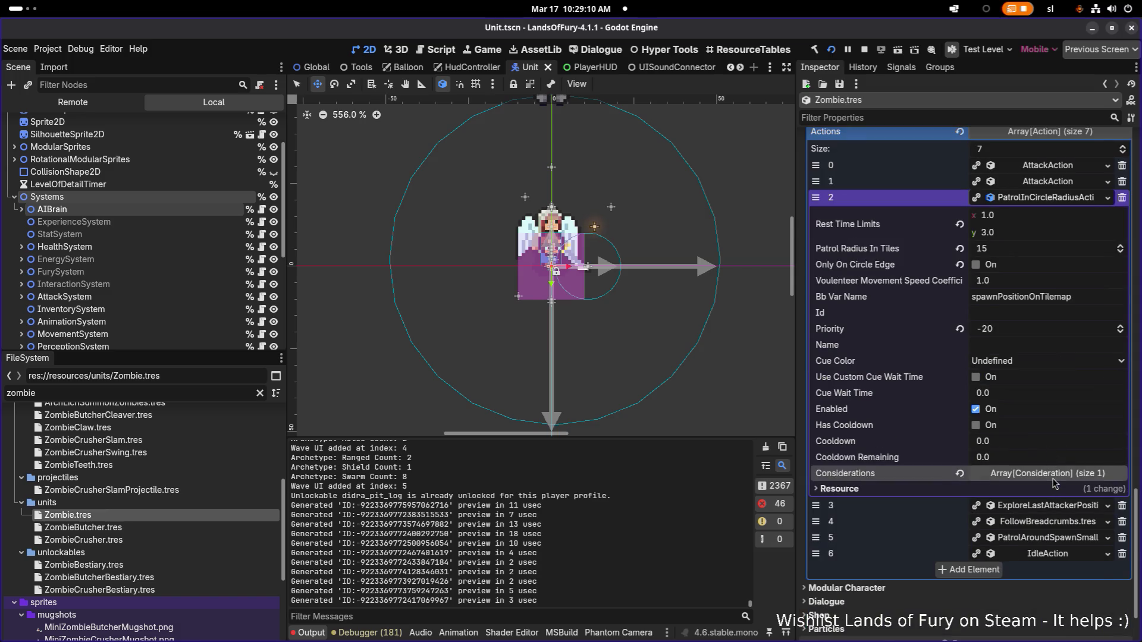
{"action": "left_click", "coordinate": [1053, 513]}
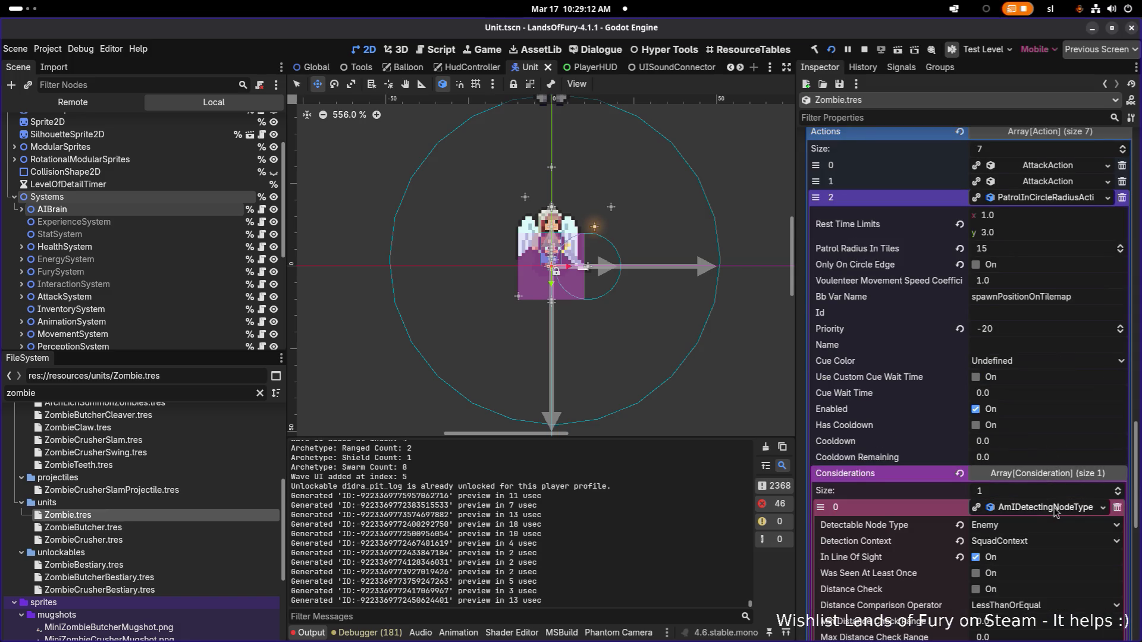
{"action": "scroll", "coordinate": [1055, 512], "scroll_direction": "down", "scroll_amount": 10}
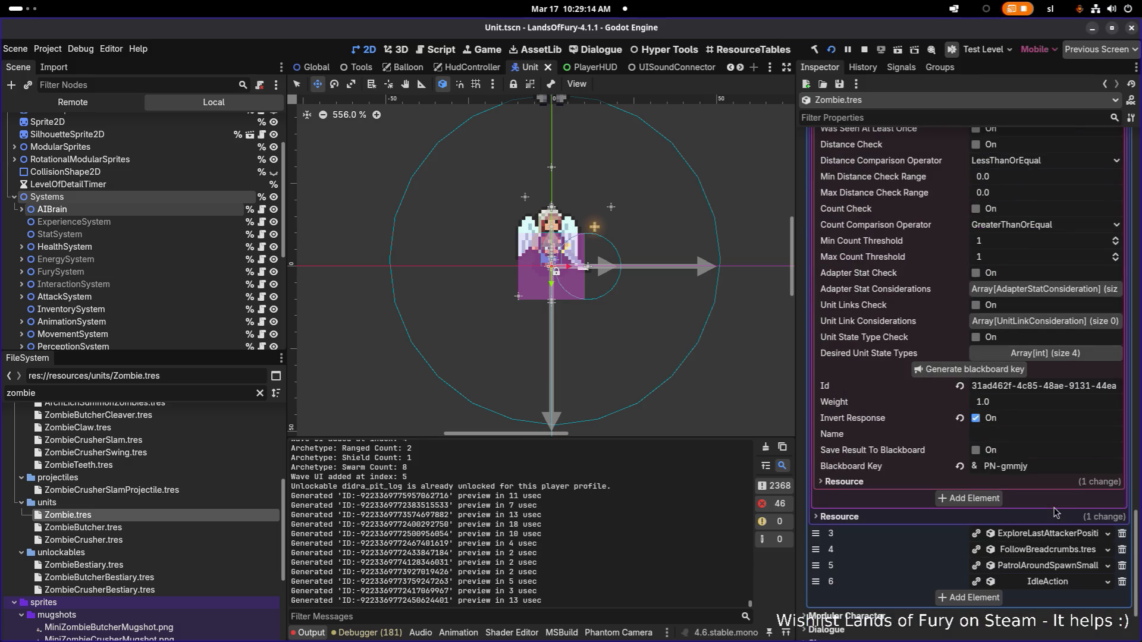
{"action": "scroll", "coordinate": [993, 432], "scroll_direction": "up", "scroll_amount": 6}
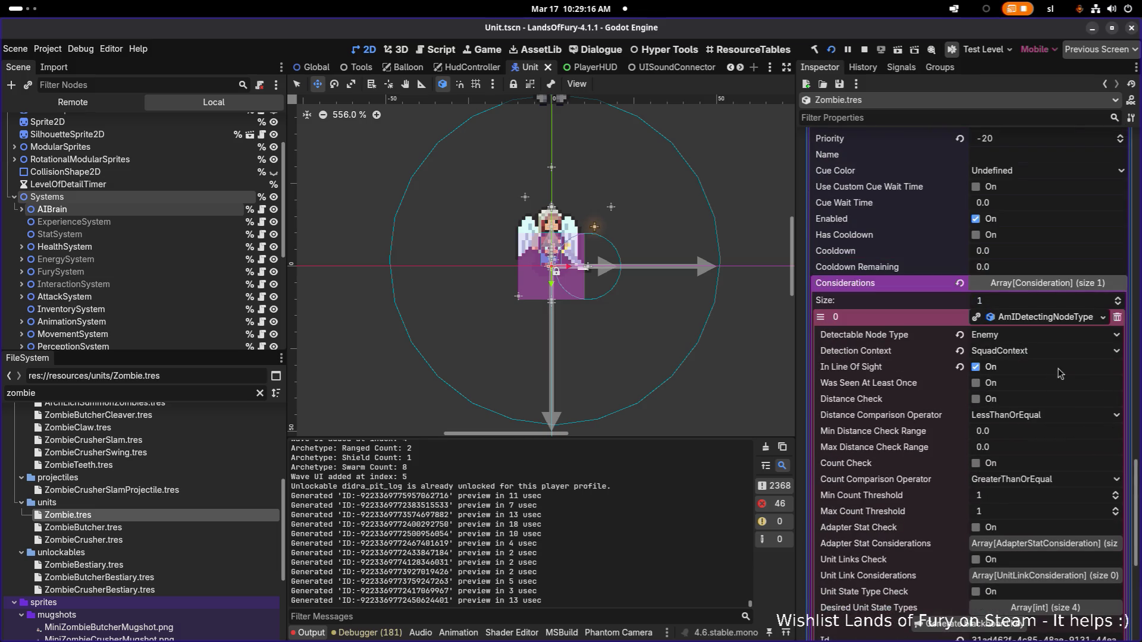
{"action": "scroll", "coordinate": [1033, 321], "scroll_direction": "up", "scroll_amount": 10}
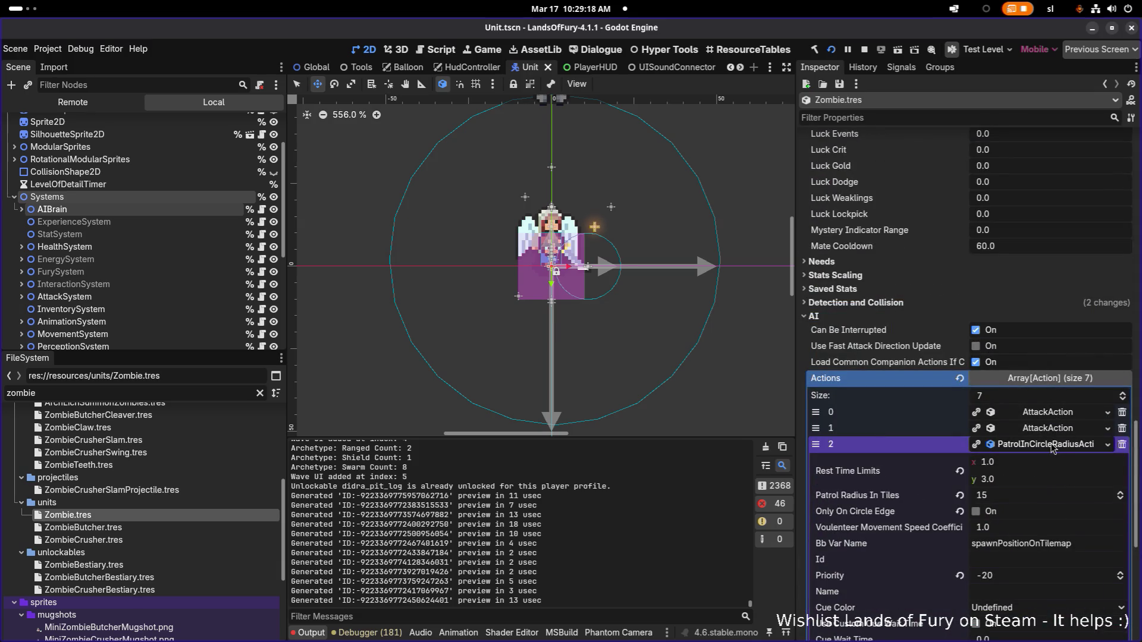
{"action": "left_click", "coordinate": [1052, 448]}
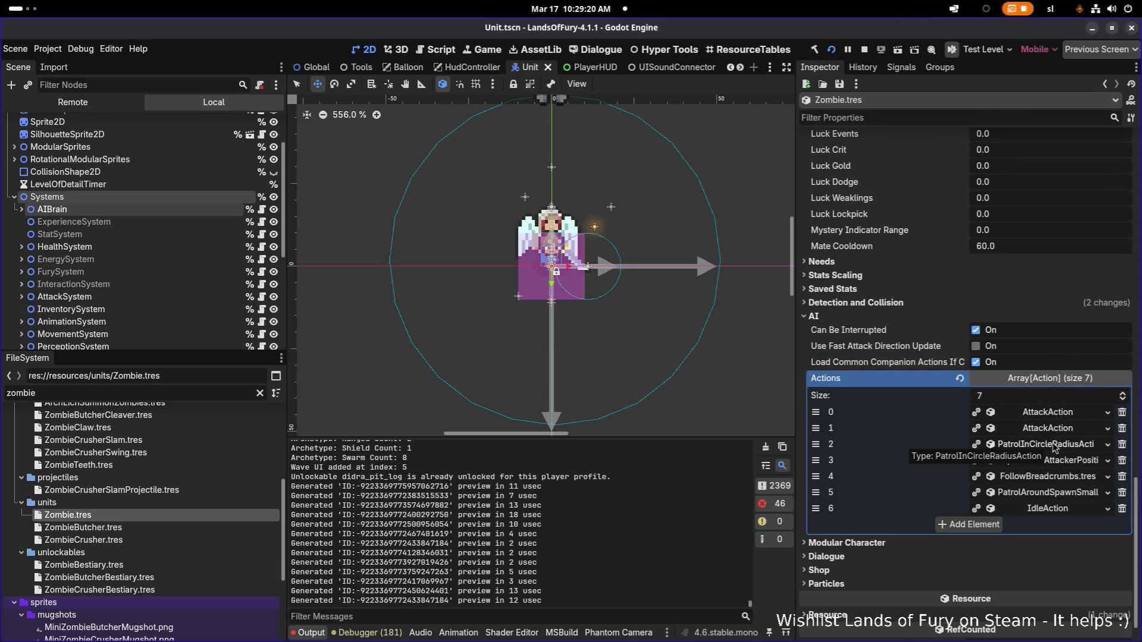
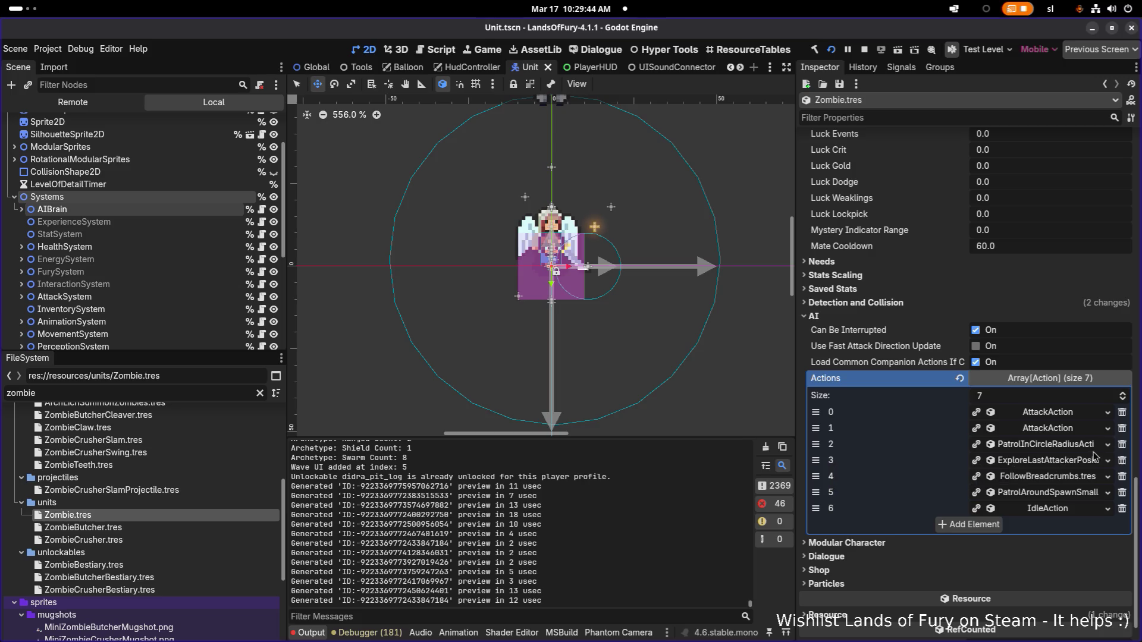
- Review the patrol action (Actions element 2) settings in Zombie.tres, then fold them away
{"action": "left_click", "coordinate": [1062, 450]}
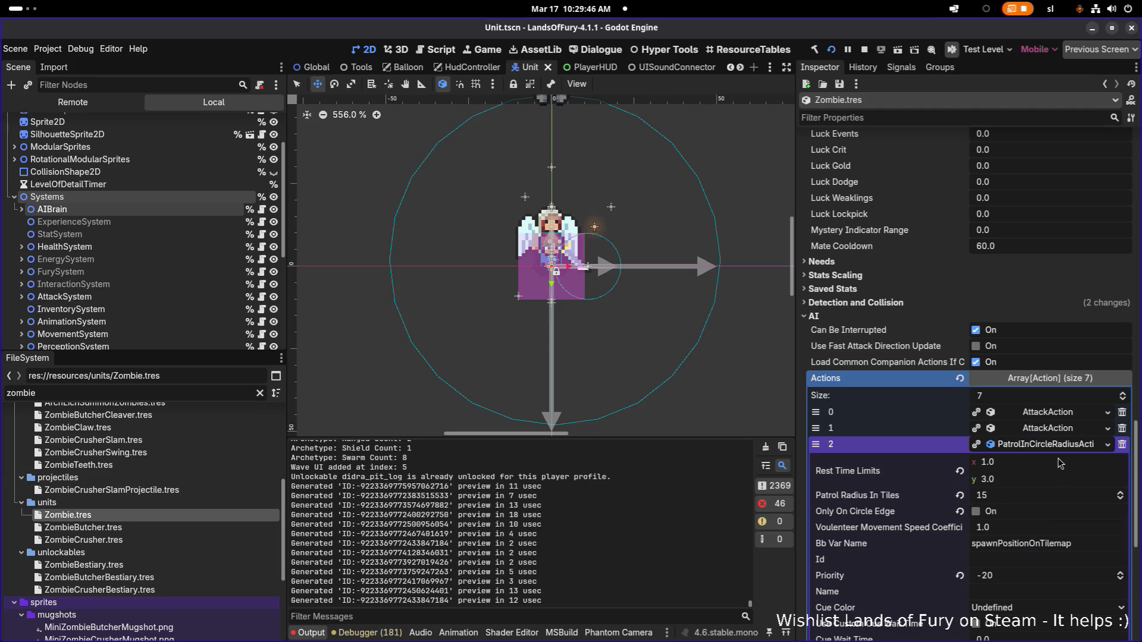
{"action": "scroll", "coordinate": [1052, 492], "scroll_direction": "down", "scroll_amount": 5}
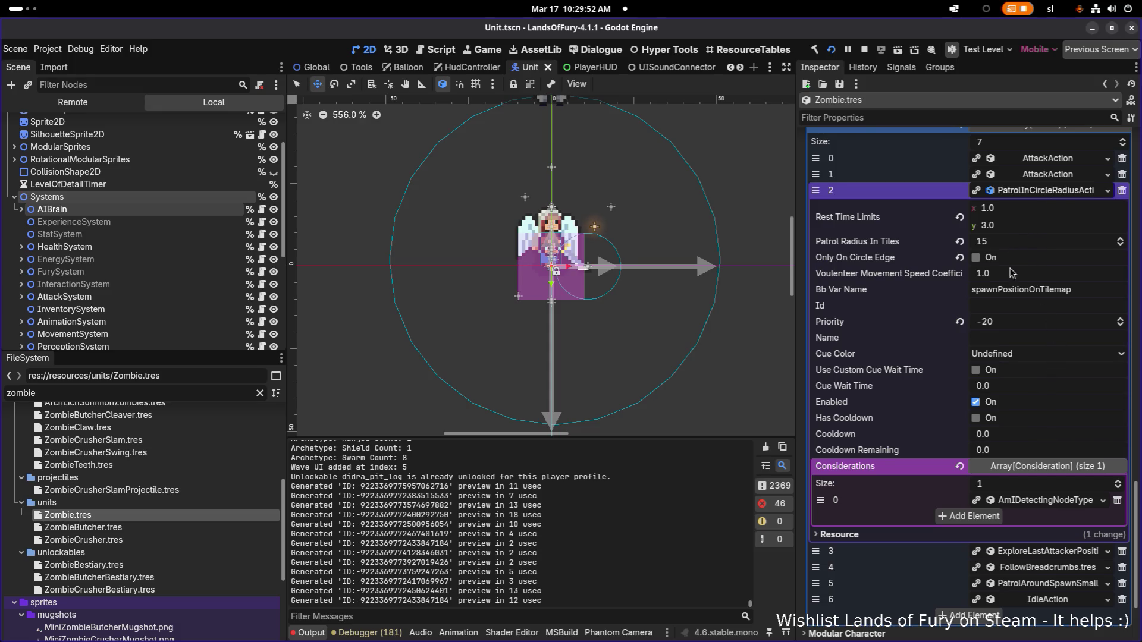
{"action": "left_click", "coordinate": [1050, 191]}
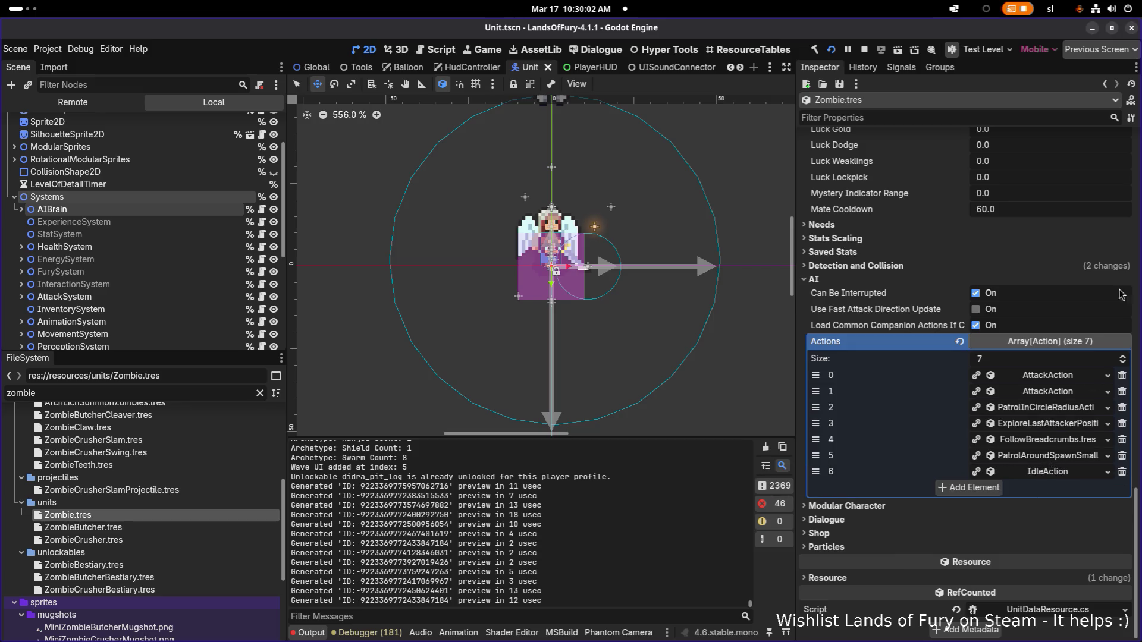
{"action": "key", "text": "alt+Tab"}
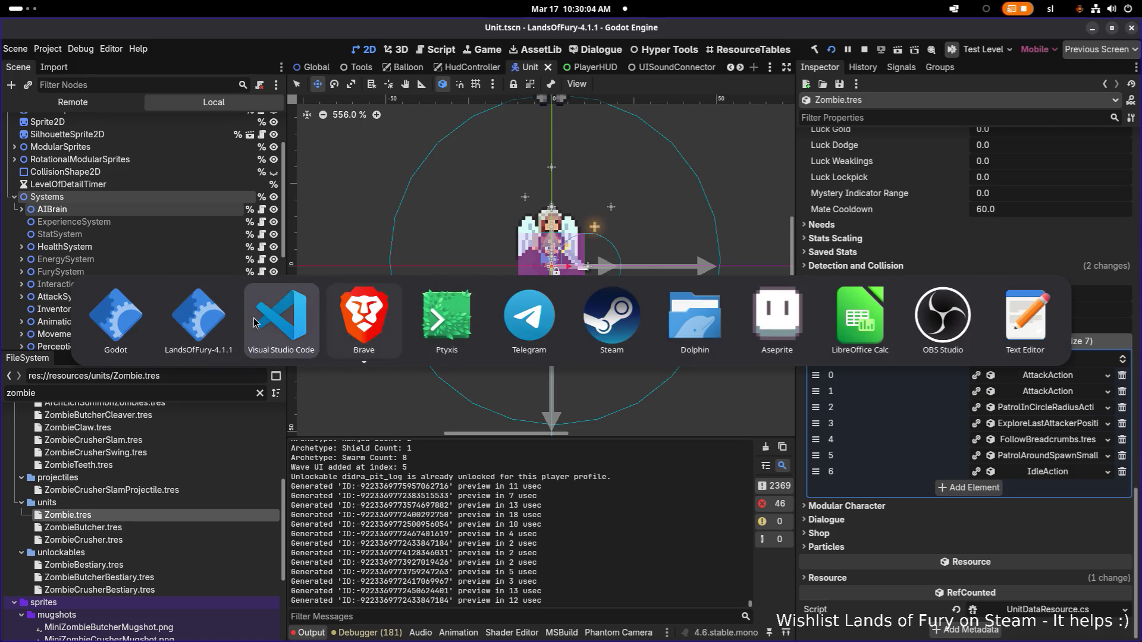
- Return to Lands of Fury and move the hero through the cave fighting wave 2, grabbing the Poison Gland
{"action": "left_click", "coordinate": [198, 326]}
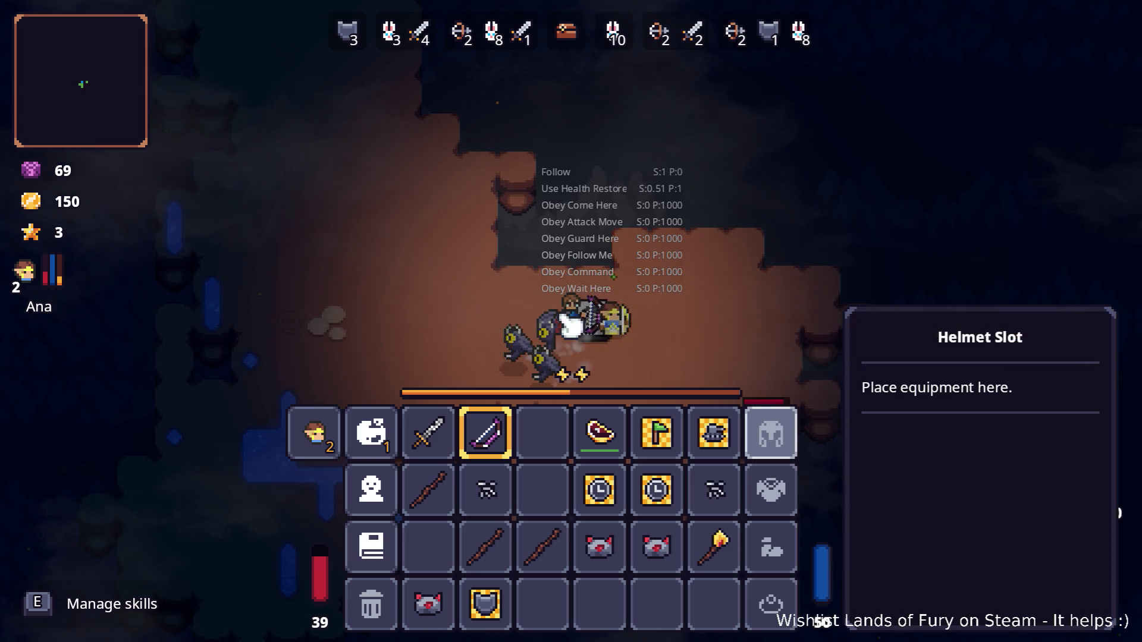
{"action": "key", "text": "Tab"}
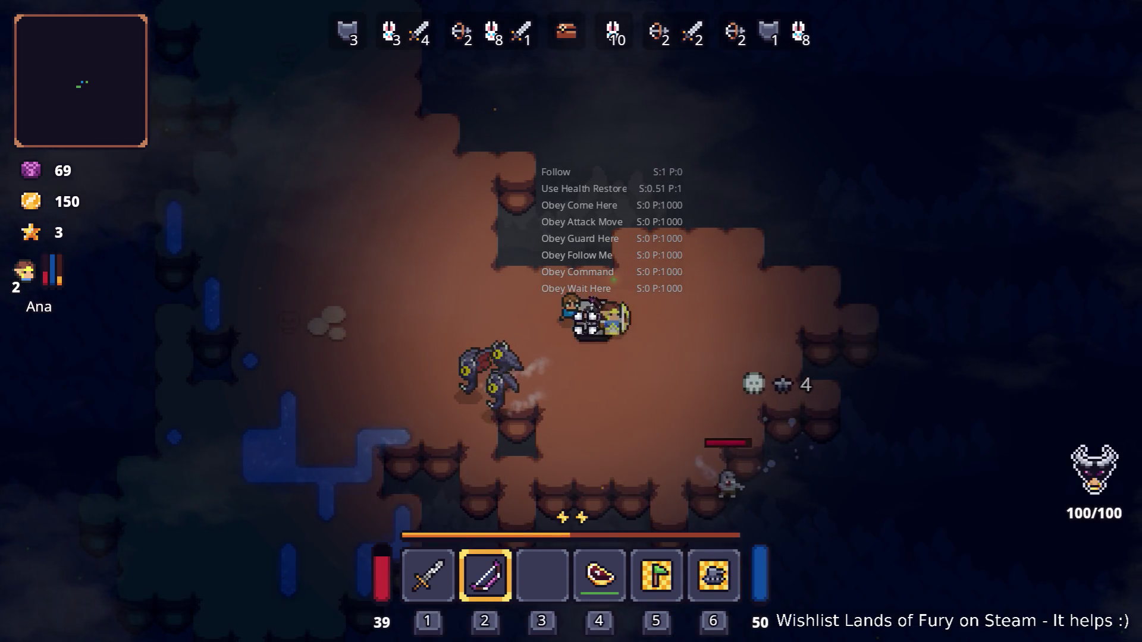
{"action": "key", "text": "a"}
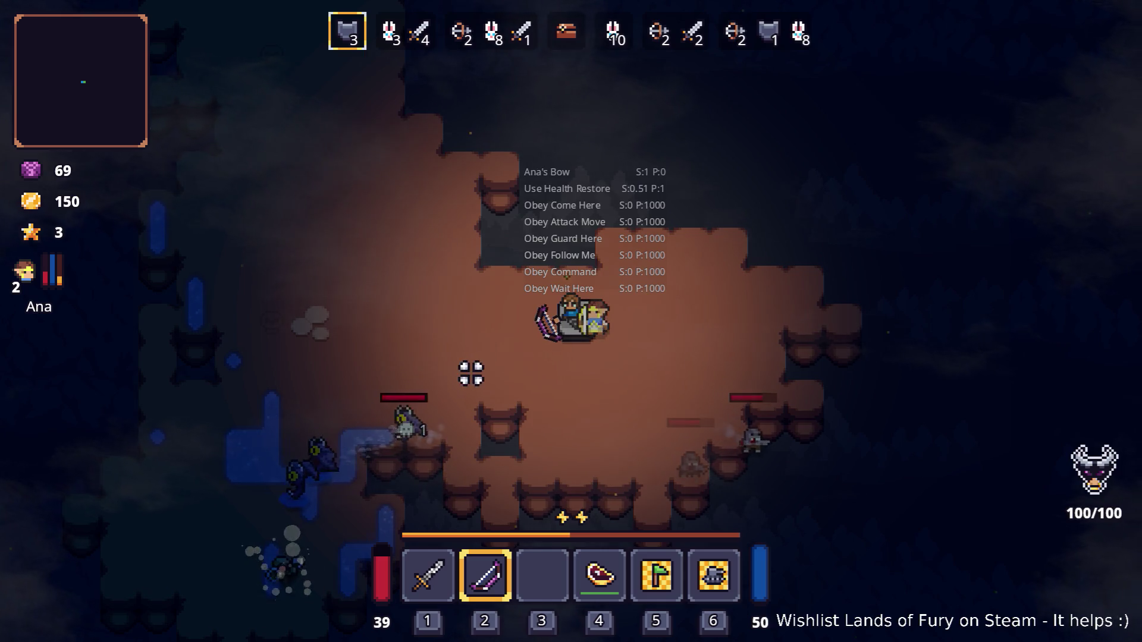
{"action": "key", "text": "a"}
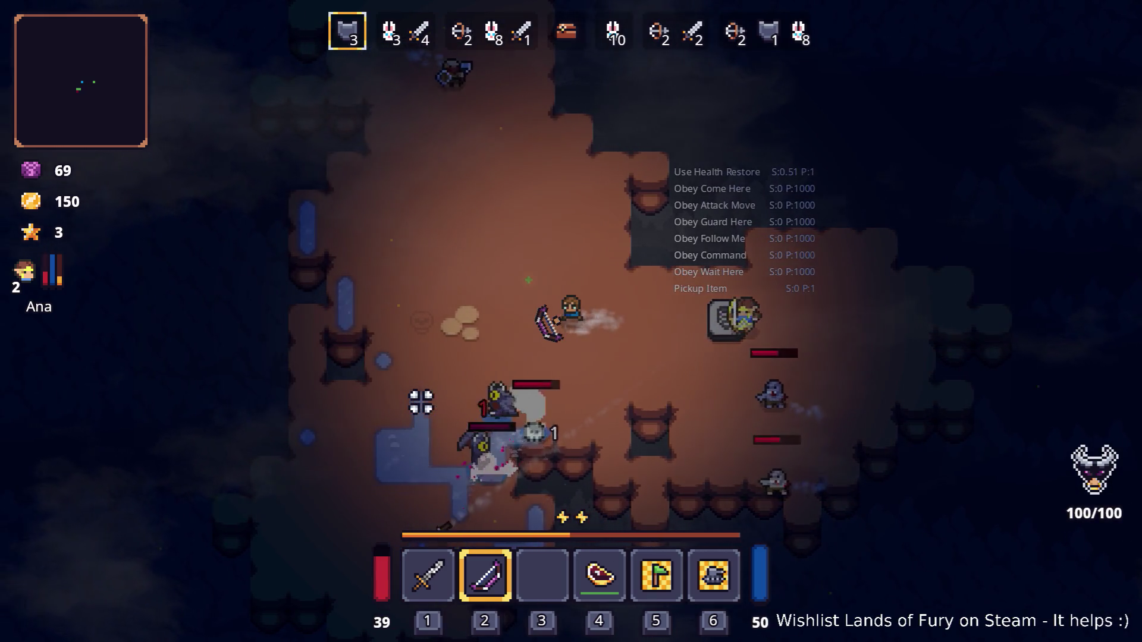
{"action": "key", "text": "d"}
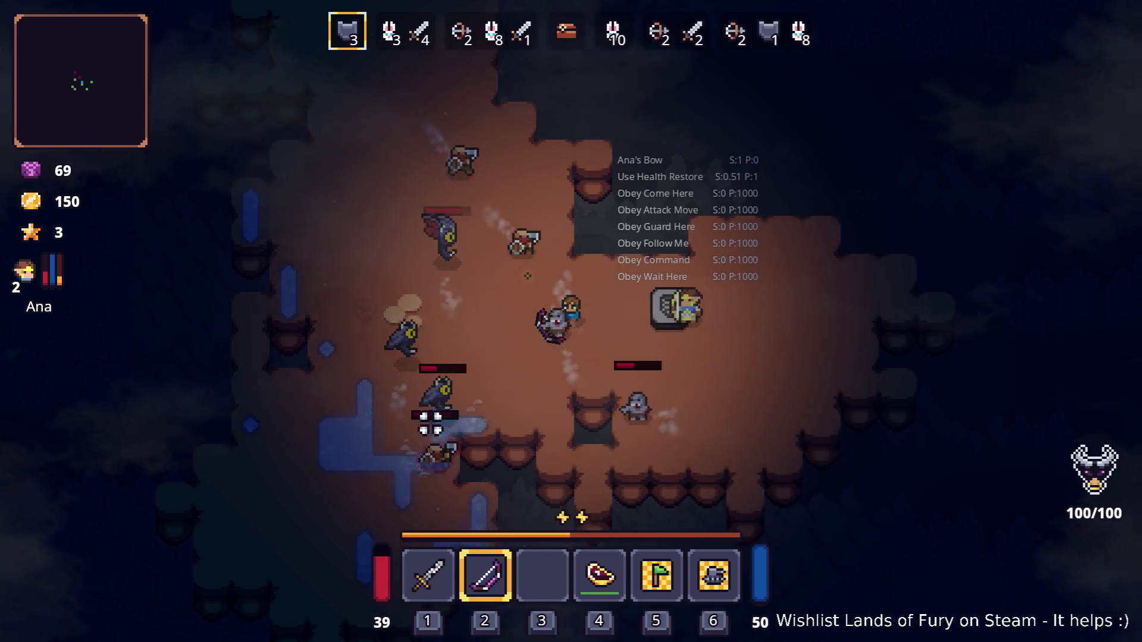
{"action": "key", "text": "s"}
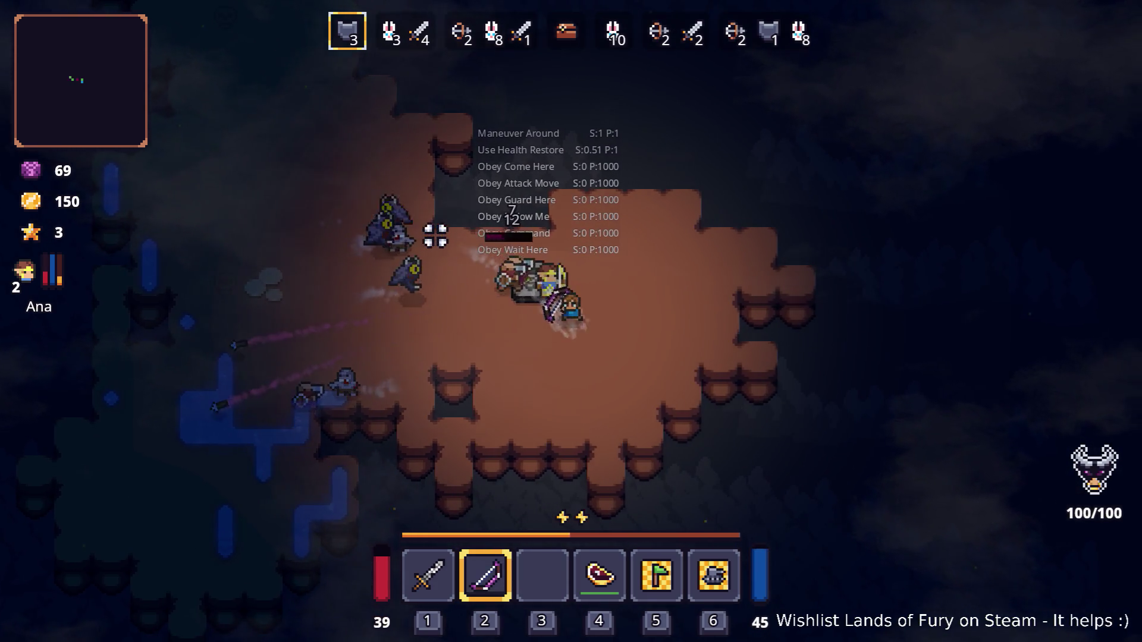
{"action": "key", "text": "a"}
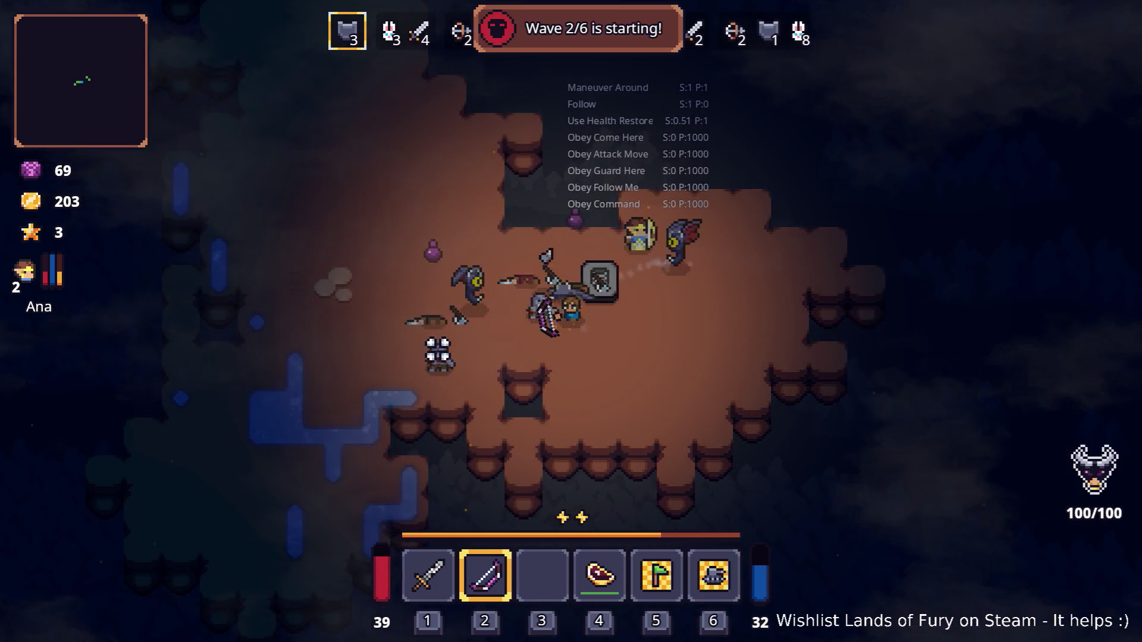
{"action": "key", "text": "a"}
{"action": "key", "text": "w"}
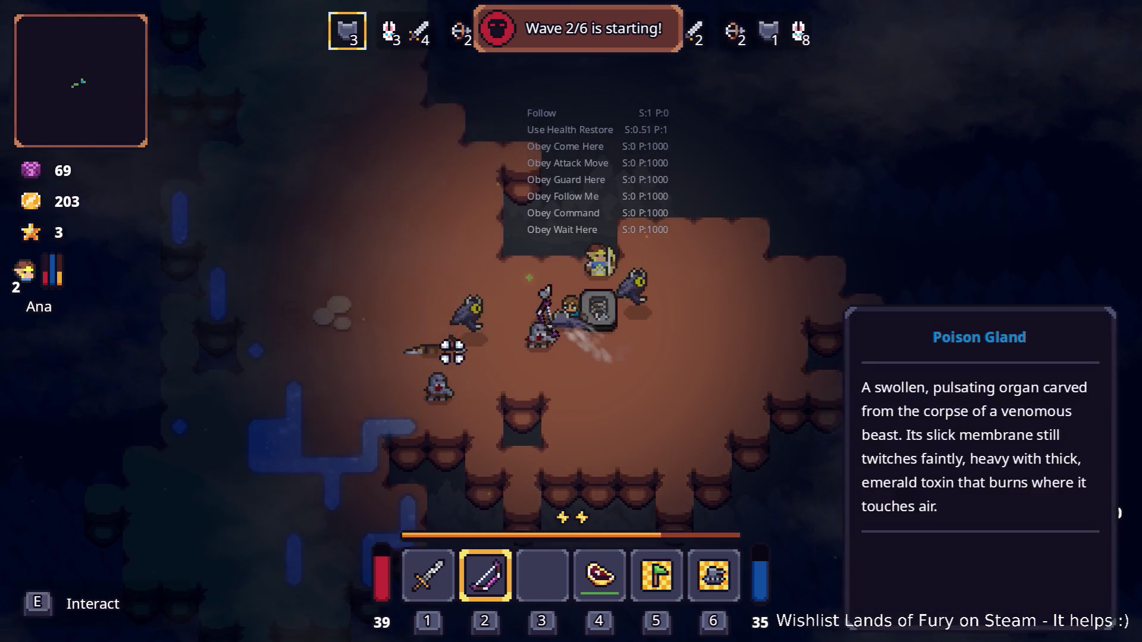
{"action": "key", "text": "a"}
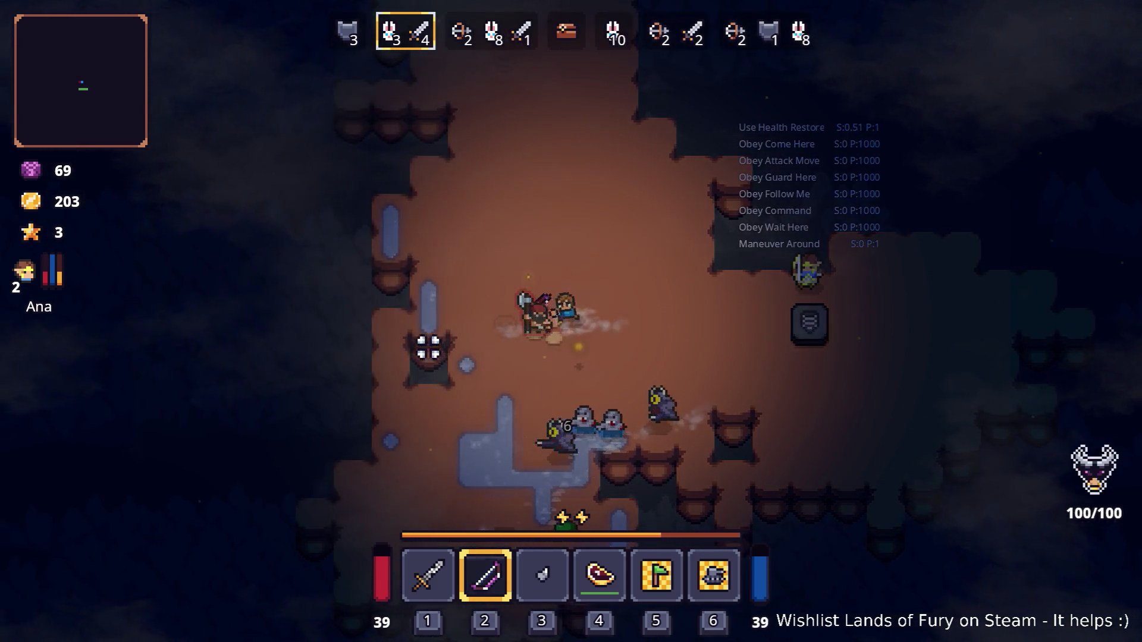
- Cast poison at the axe enemies and finish off the purple enemy until wave 3 begins
{"action": "left_click", "coordinate": [410, 343]}
{"action": "left_click", "coordinate": [390, 345]}
{"action": "key", "text": "w"}
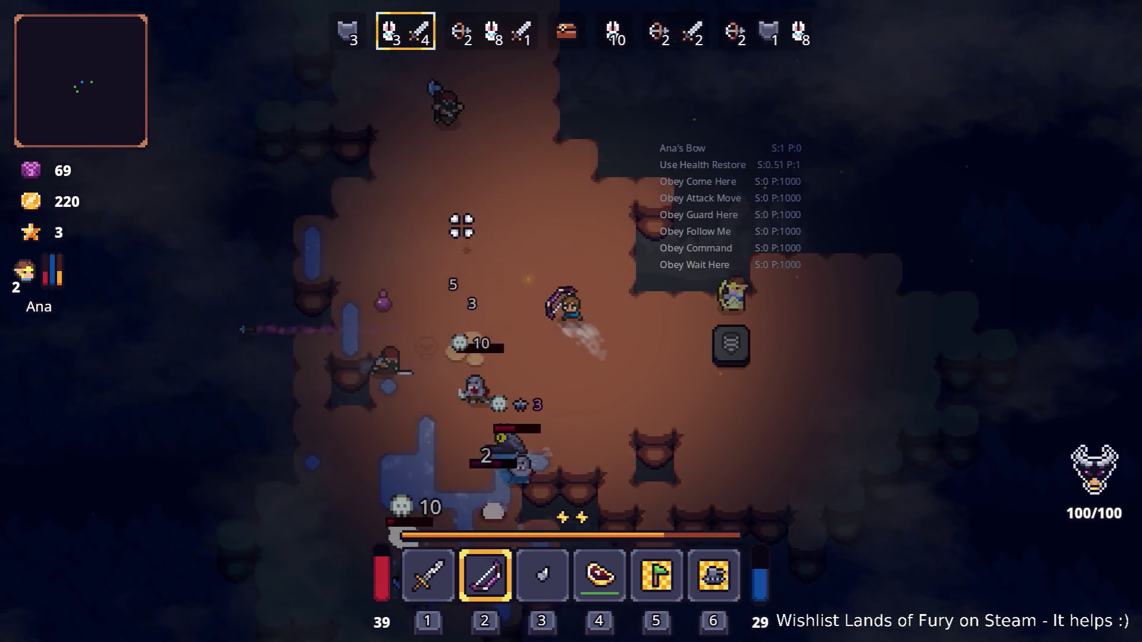
{"action": "left_click", "coordinate": [437, 200]}
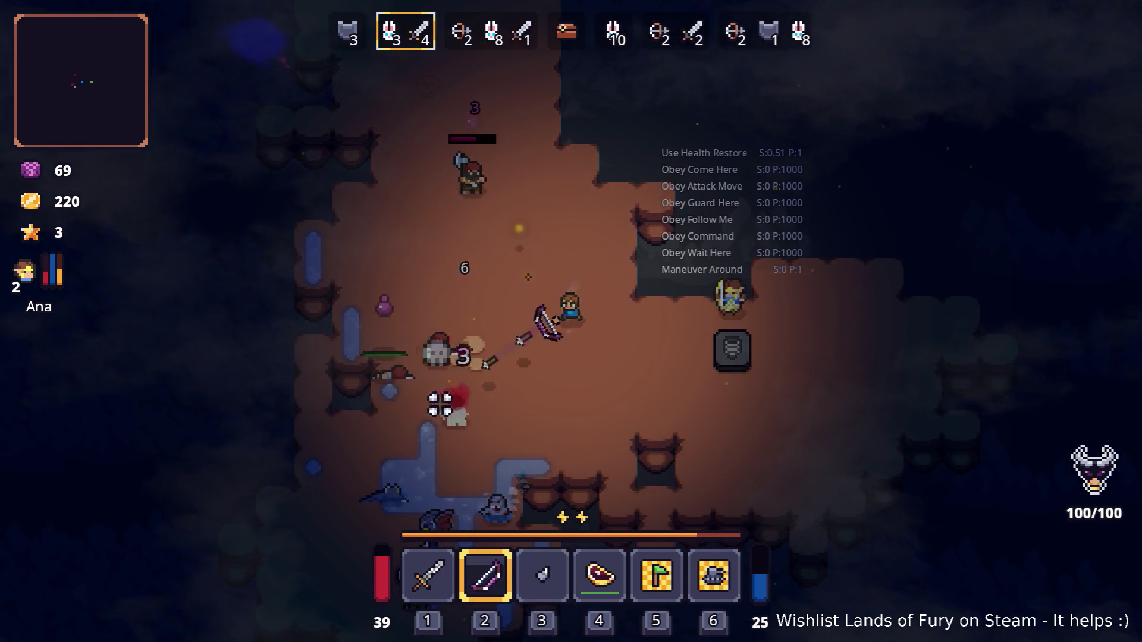
{"action": "left_click", "coordinate": [441, 399]}
{"action": "left_click", "coordinate": [459, 240]}
{"action": "key", "text": "s"}
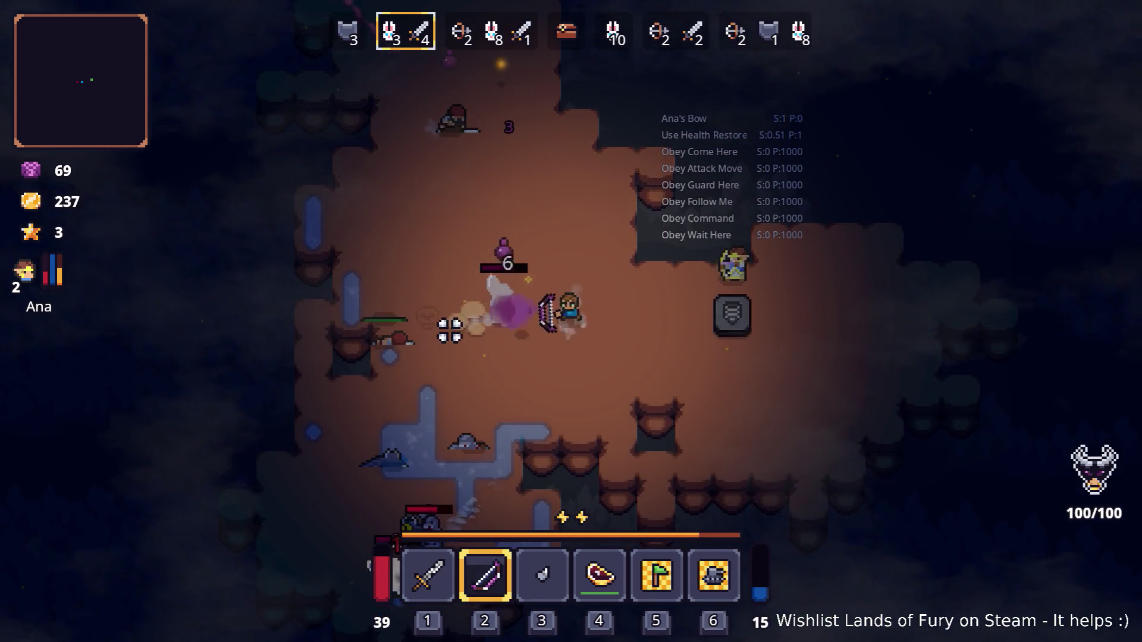
{"action": "key", "text": "s"}
{"action": "left_click", "coordinate": [458, 365]}
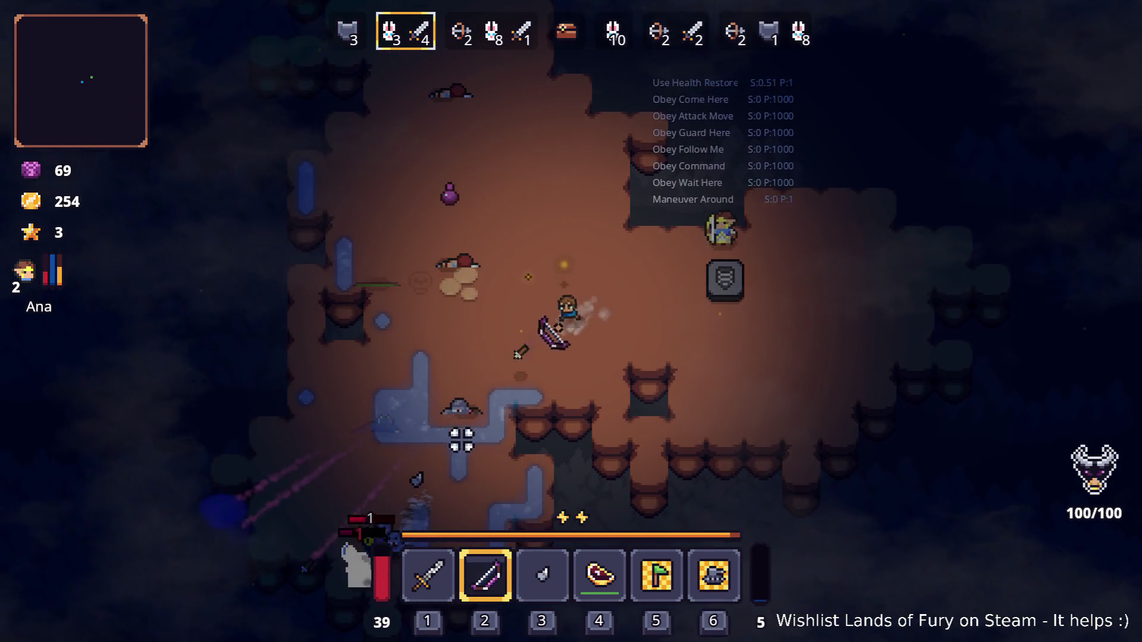
{"action": "left_click", "coordinate": [460, 438]}
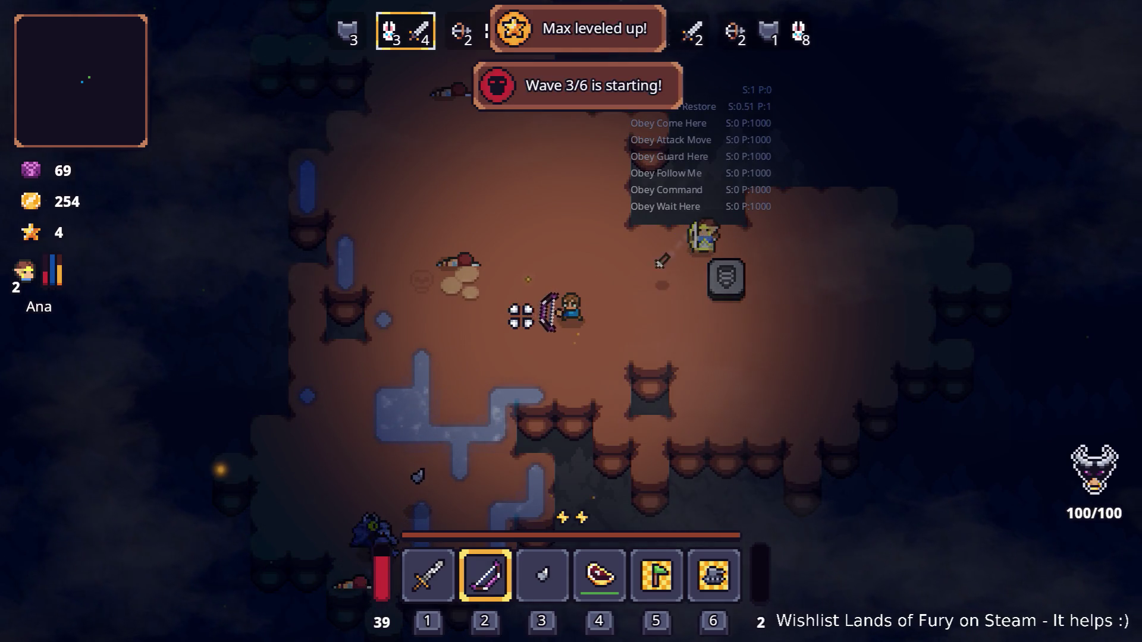
{"action": "key", "text": "Tab"}
- Spend the skill point on Multishot and the stat point on Combat
{"action": "left_click", "coordinate": [338, 447]}
{"action": "left_click", "coordinate": [763, 415]}
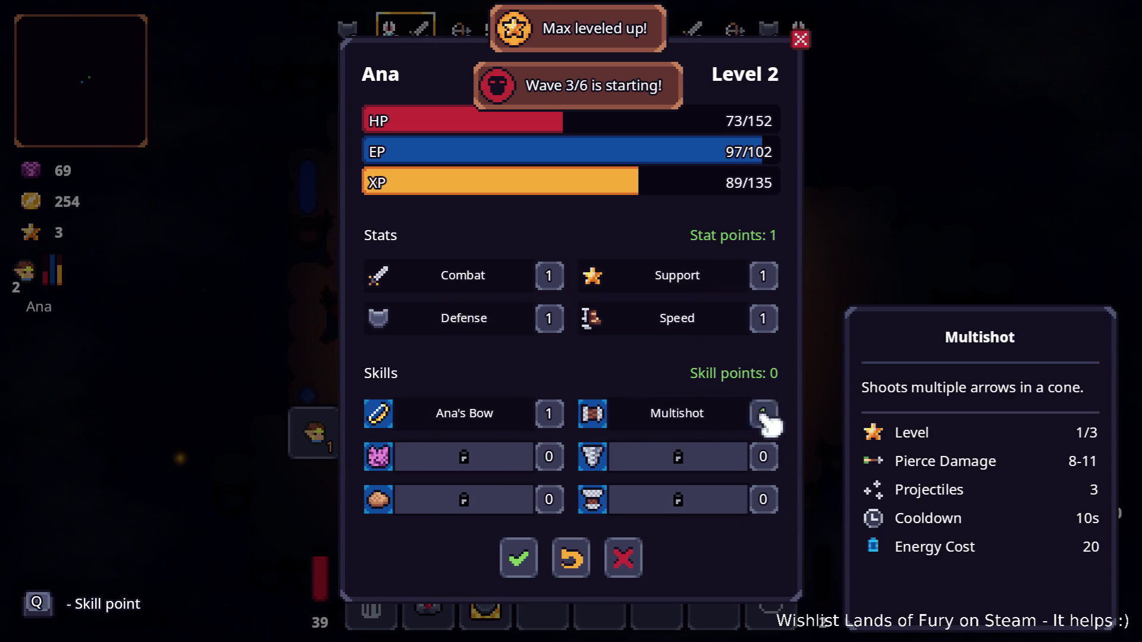
{"action": "left_click", "coordinate": [552, 279]}
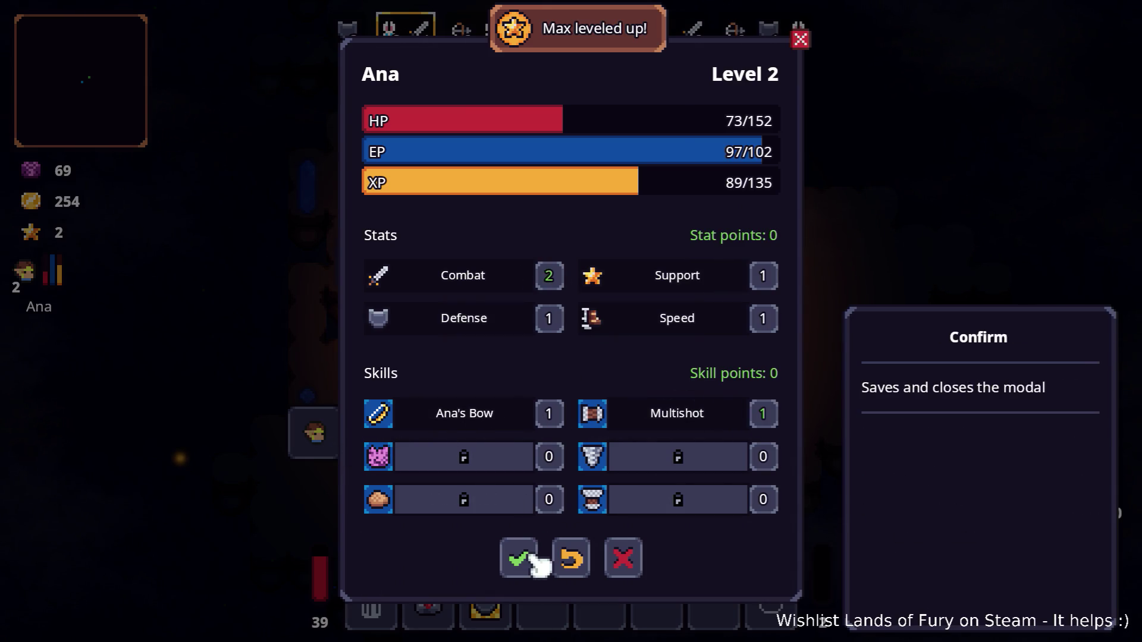
{"action": "left_click", "coordinate": [524, 550]}
- Select the bow, bunny and sword squad and move the shield into hotbar slot 3
{"action": "key", "text": "Tab"}
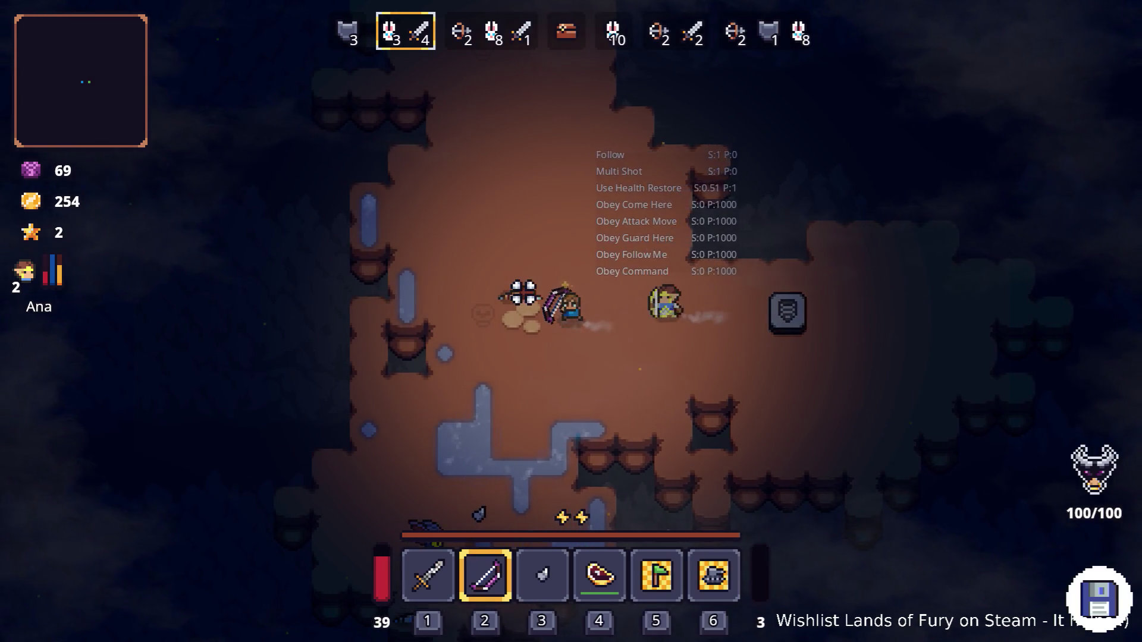
{"action": "key", "text": "q"}
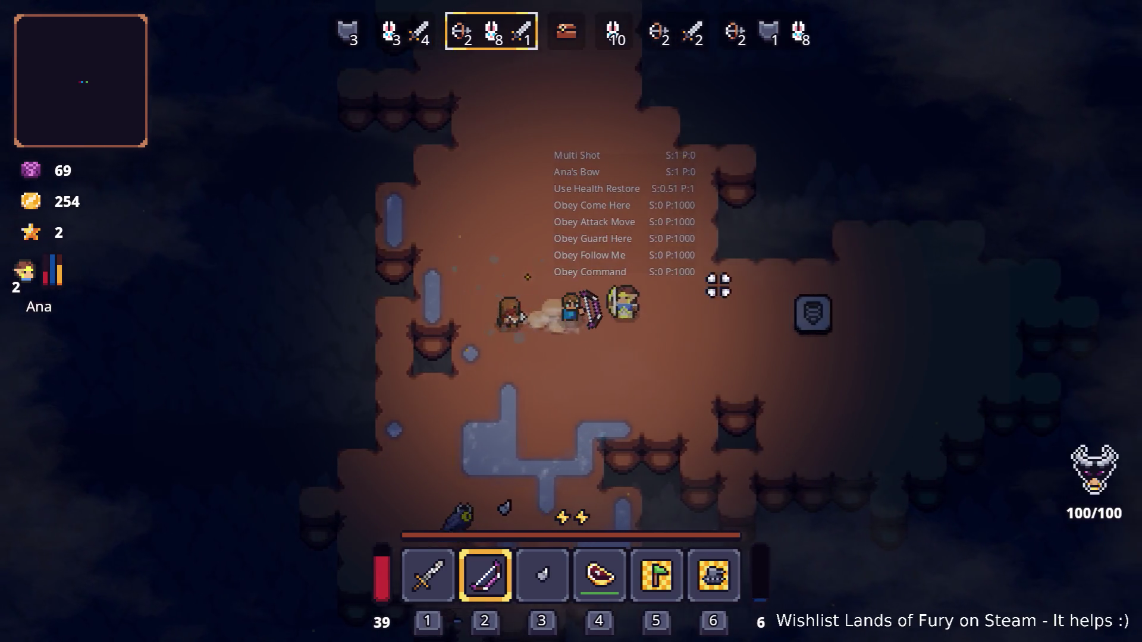
{"action": "key", "text": "Tab"}
{"action": "left_click_drag", "start_coordinate": [547, 496], "coordinate": [542, 432]}
{"action": "key", "text": "Tab"}
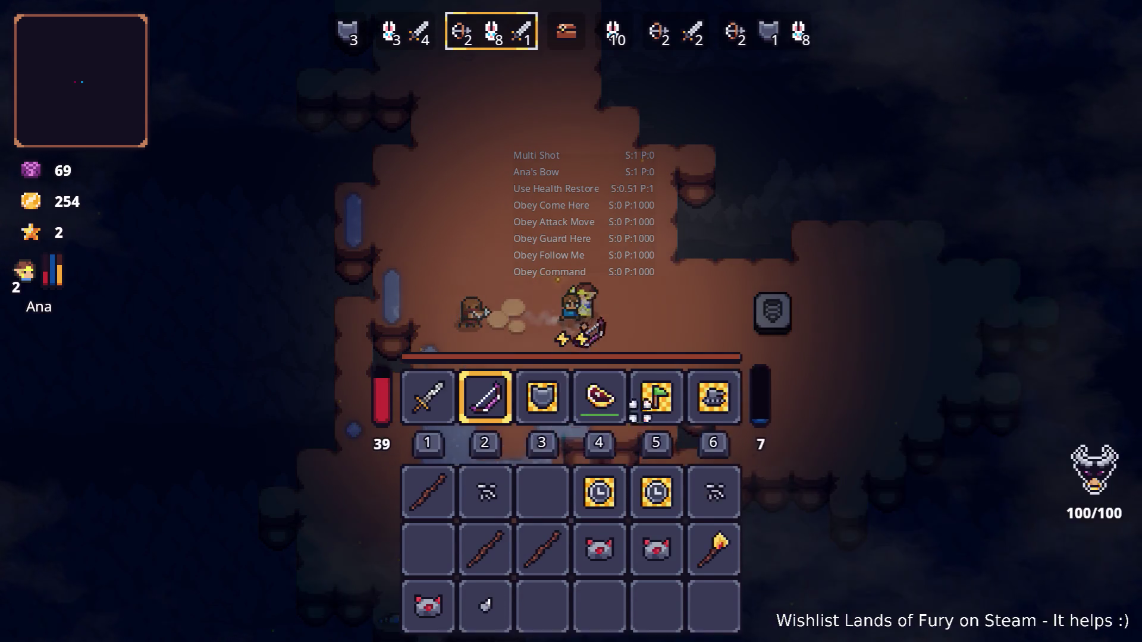
- Shoot arrows at wave 3 enemies around the cave and call the companions over
{"action": "left_click", "coordinate": [448, 395]}
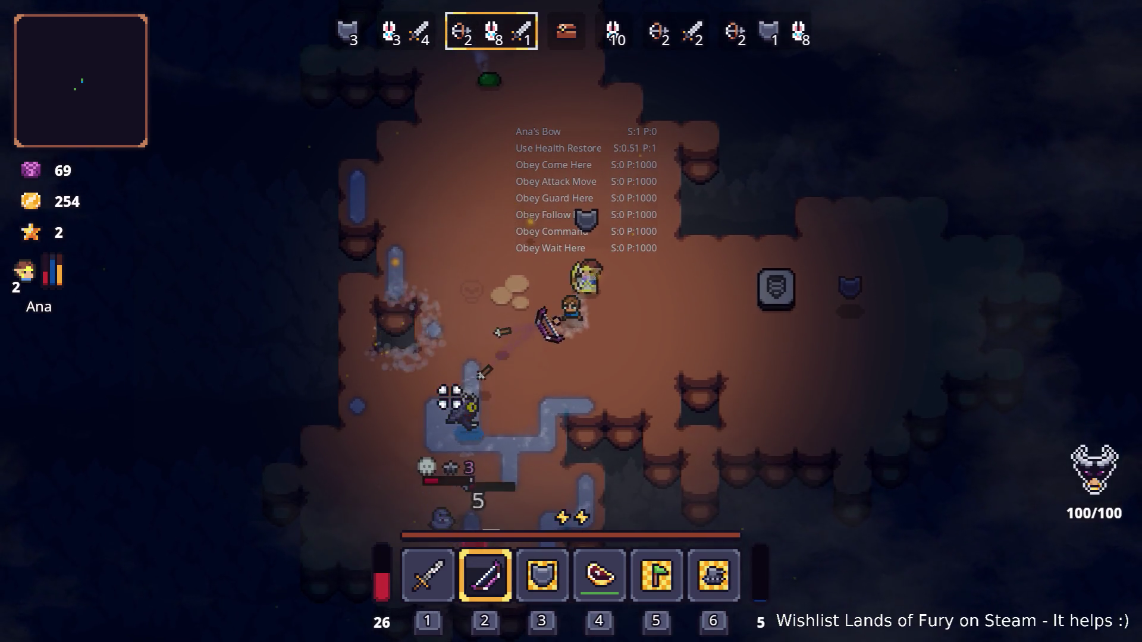
{"action": "left_click", "coordinate": [451, 166]}
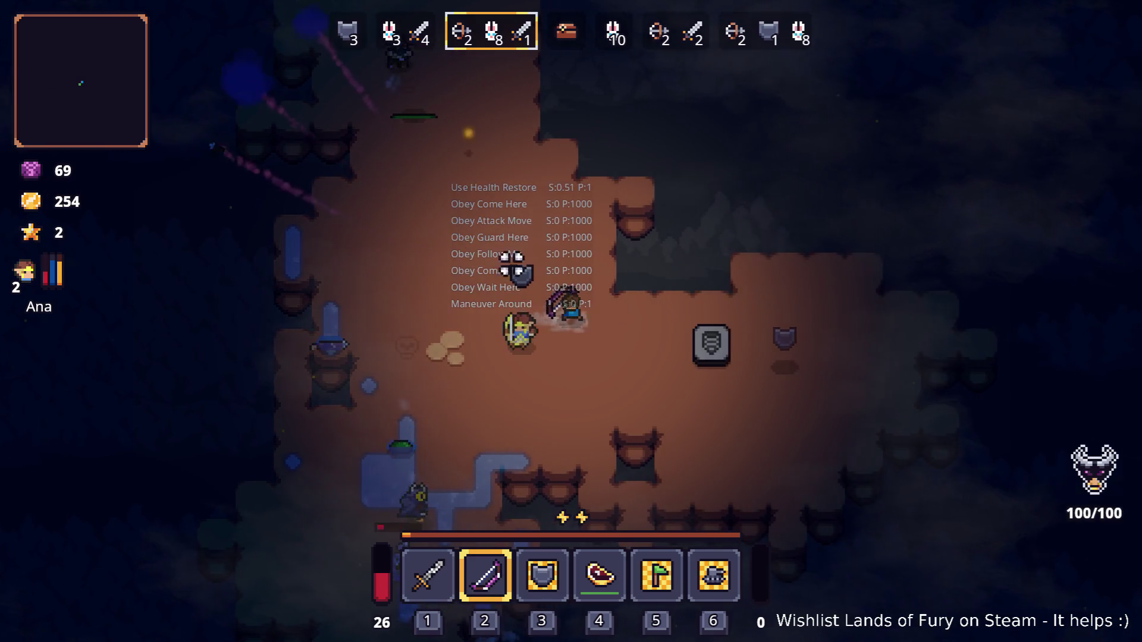
{"action": "right_click", "coordinate": [856, 354]}
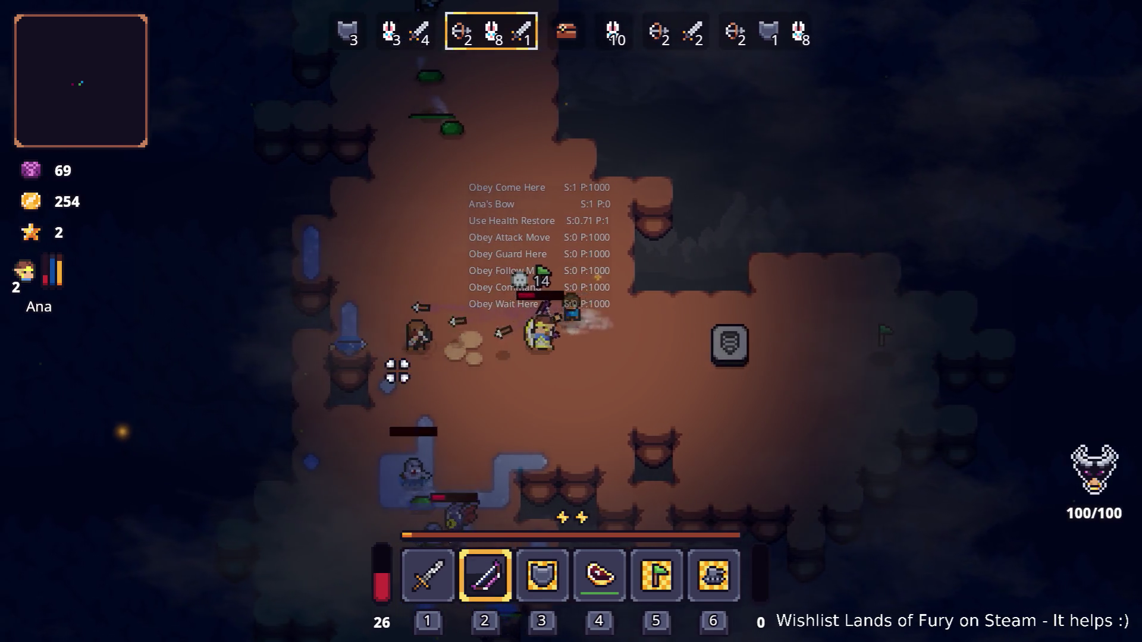
{"action": "left_click", "coordinate": [397, 372]}
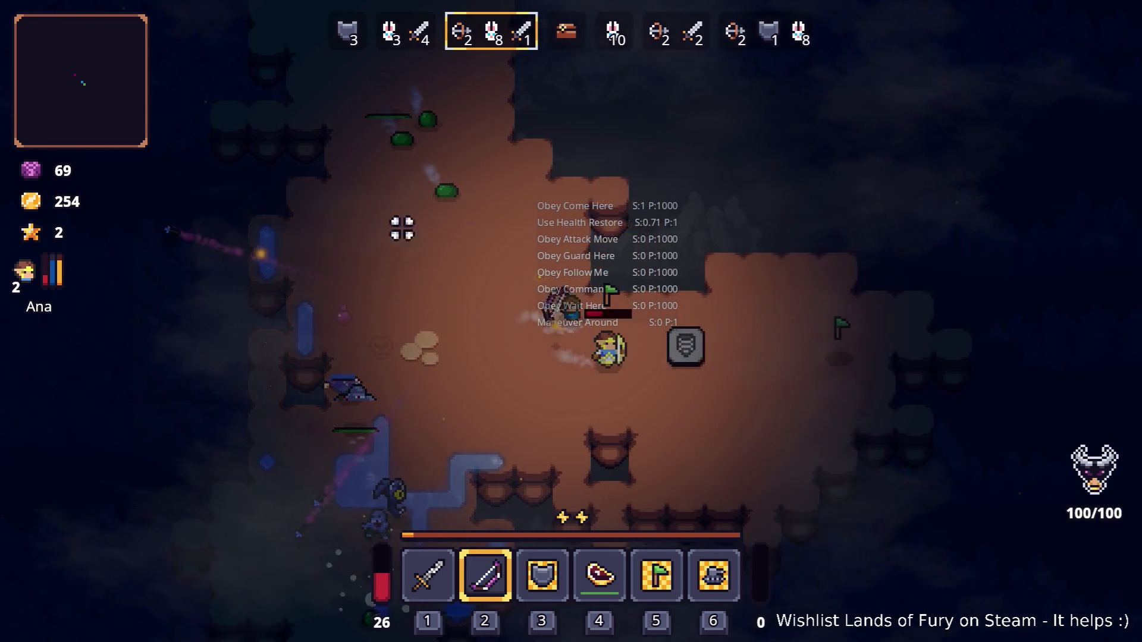
{"action": "key", "text": "d"}
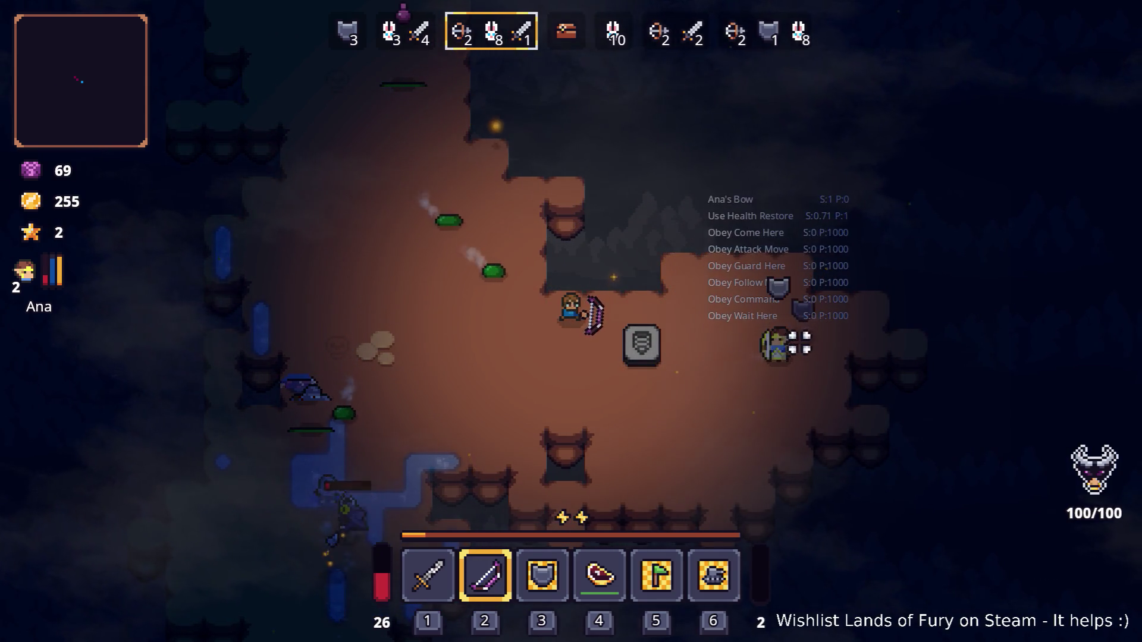
{"action": "key", "text": "s"}
{"action": "left_click", "coordinate": [457, 269]}
{"action": "key", "text": "d"}
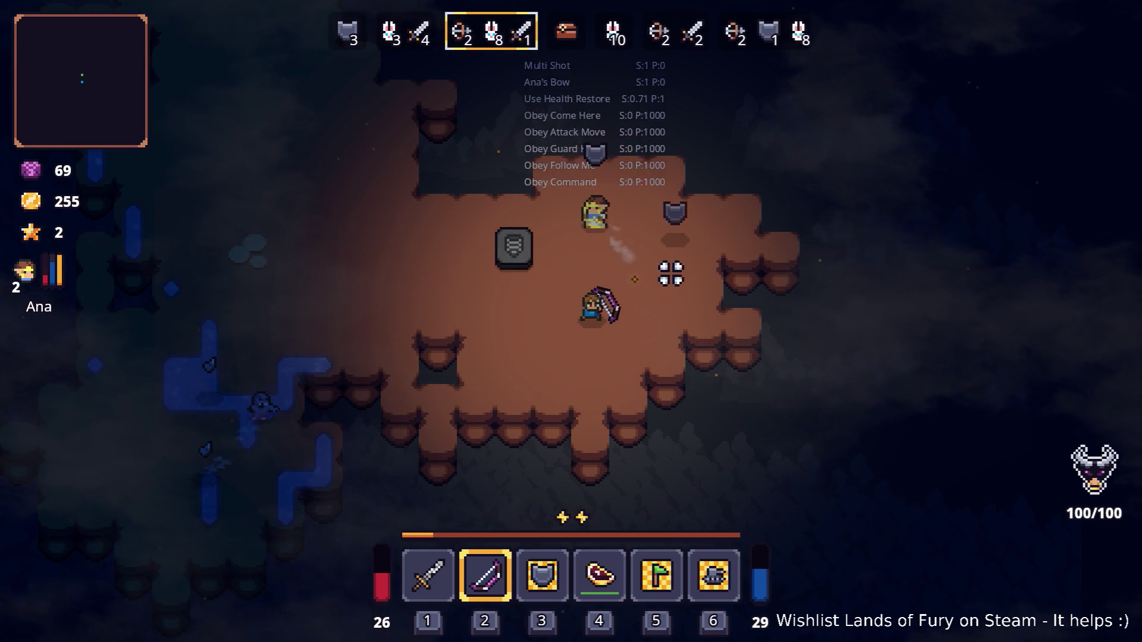
{"action": "key", "text": "a"}
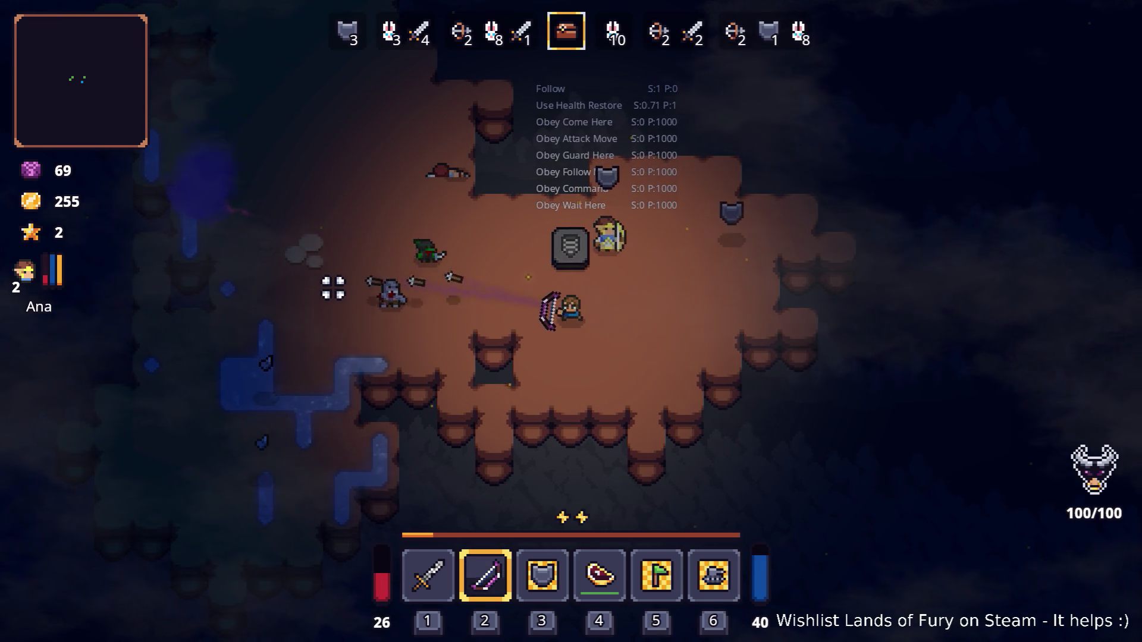
{"action": "key", "text": "a"}
{"action": "key", "text": "w"}
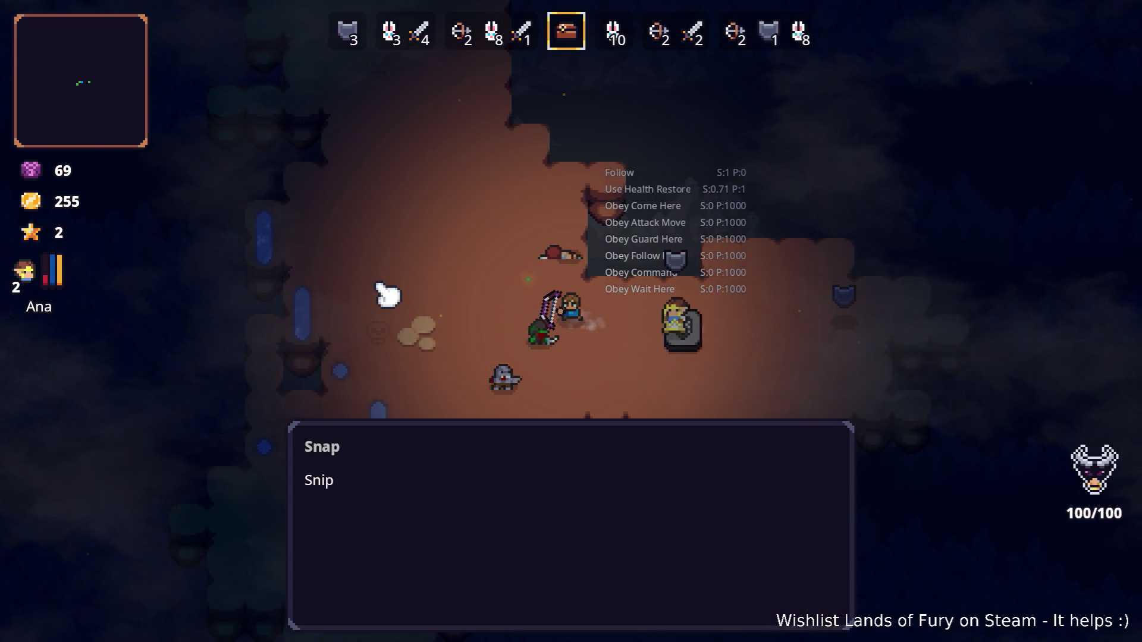
- From Snap's shop, move the Health Blast Rune into the inventory and confirm the 208-gold purchase
{"action": "left_click", "coordinate": [410, 297]}
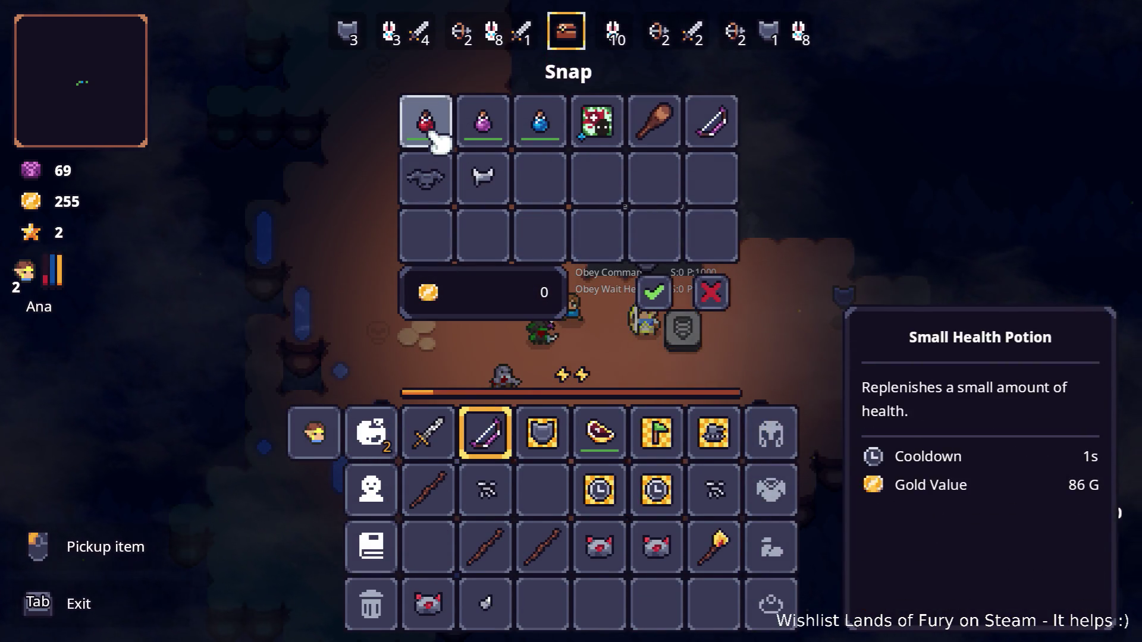
{"action": "left_click", "coordinate": [621, 138]}
{"action": "left_click", "coordinate": [543, 492]}
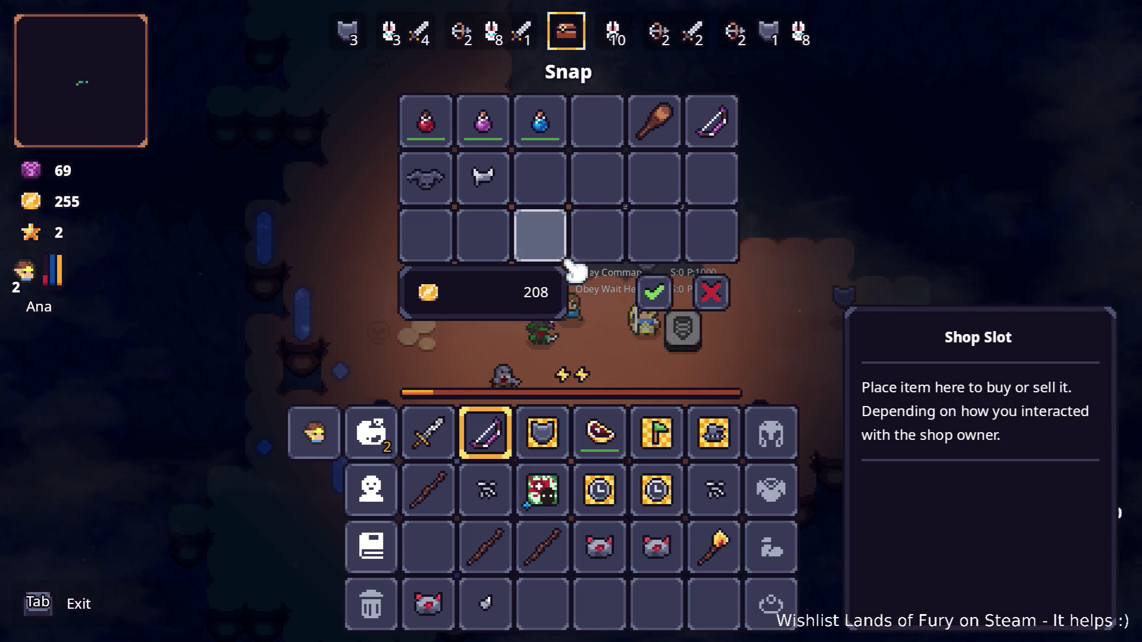
{"action": "left_click", "coordinate": [663, 297]}
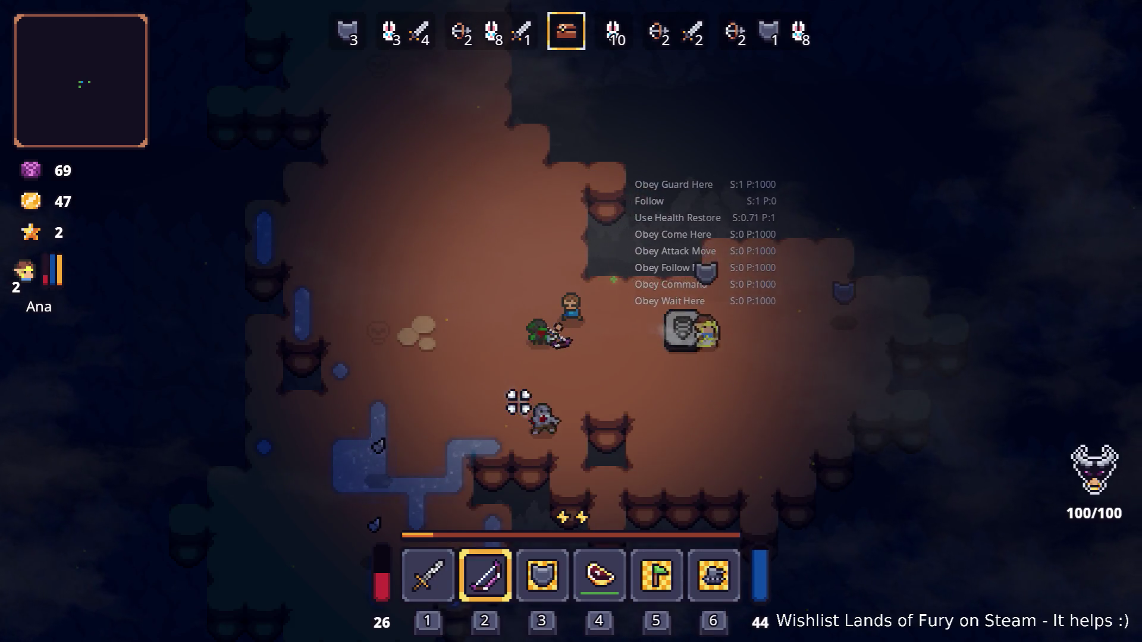
- Equip the sword and step onto the stone to start wave 4
{"action": "key", "text": "1"}
{"action": "key", "text": "d"}
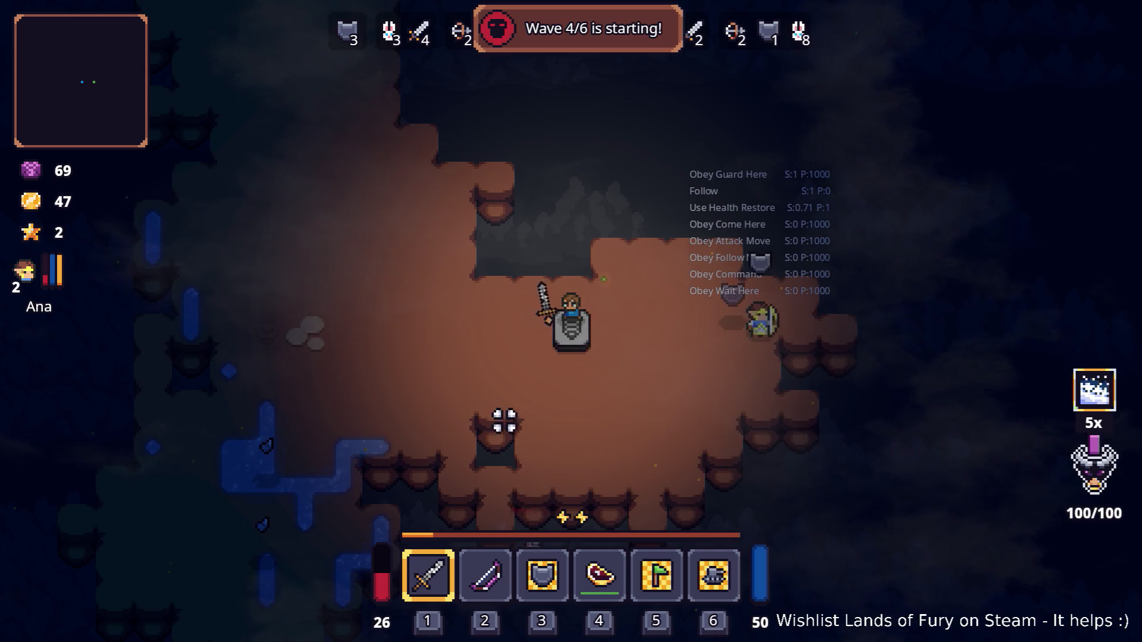
{"action": "key", "text": "s"}
{"action": "key", "text": "a"}
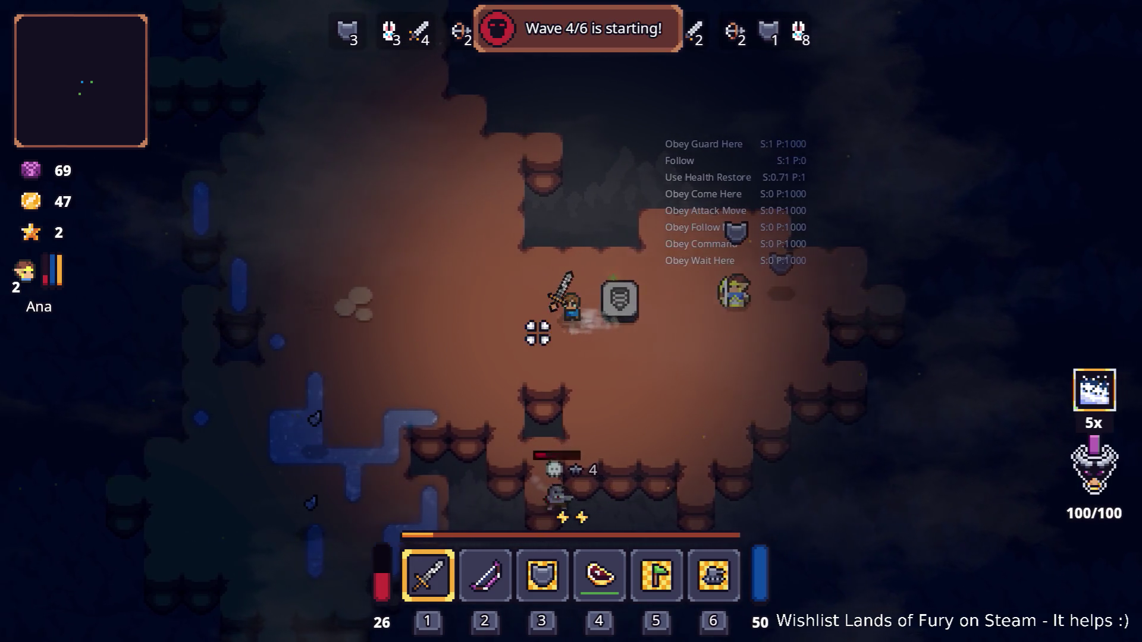
{"action": "key", "text": "a"}
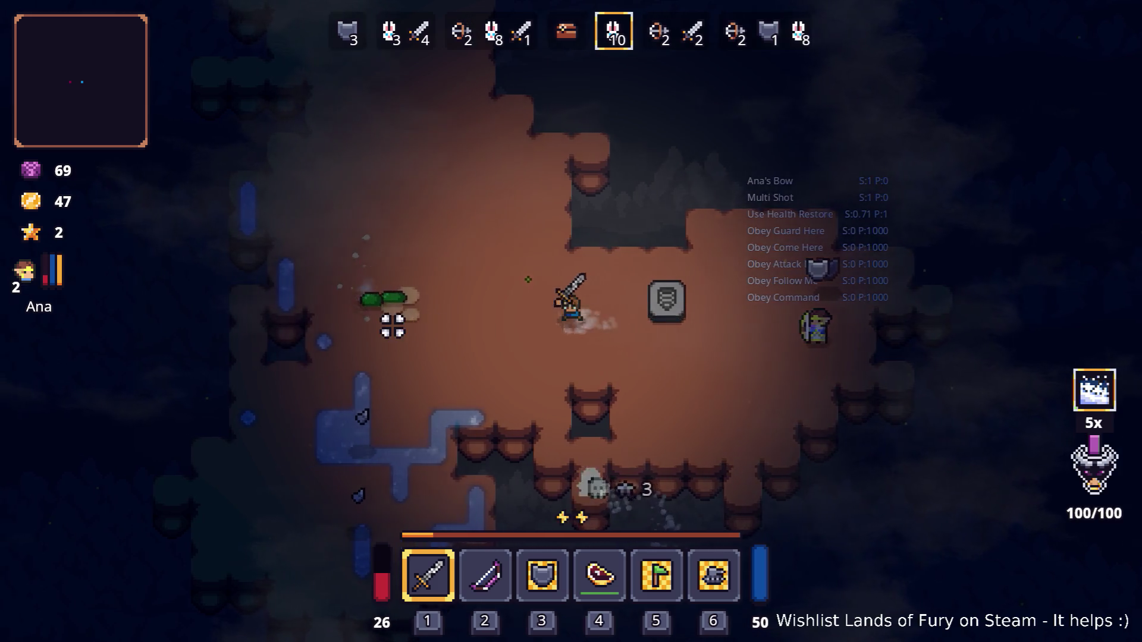
- Fight wave 4's slimes with the sword until they are cleared, then open the full inventory
{"action": "left_click", "coordinate": [407, 290]}
{"action": "key", "text": "w"}
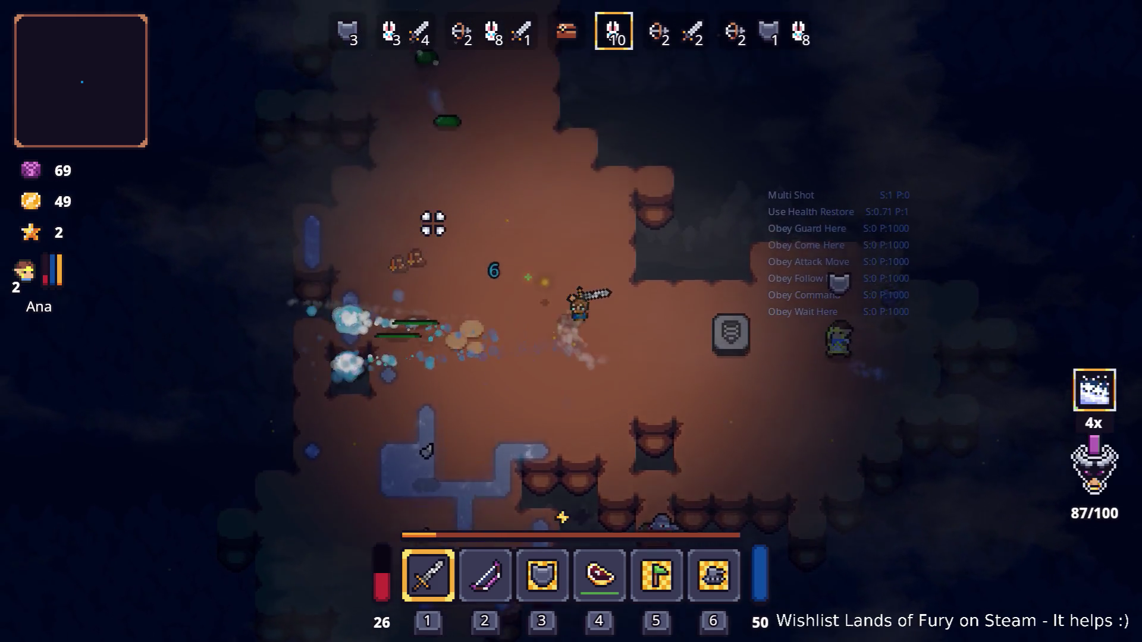
{"action": "key", "text": "s"}
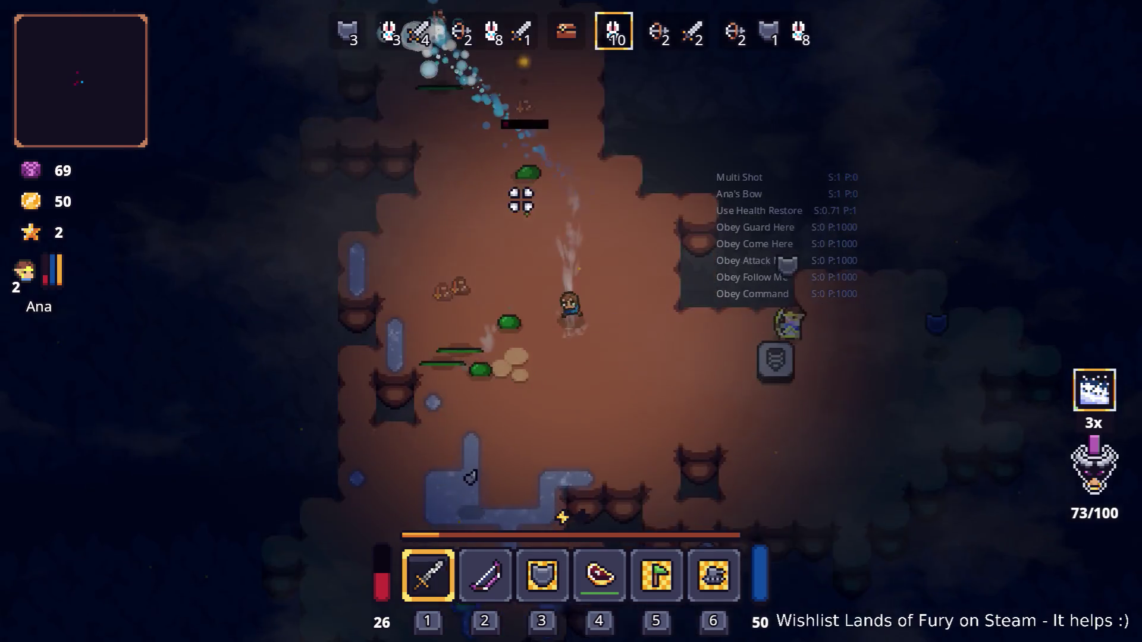
{"action": "key", "text": "d"}
{"action": "key", "text": "w"}
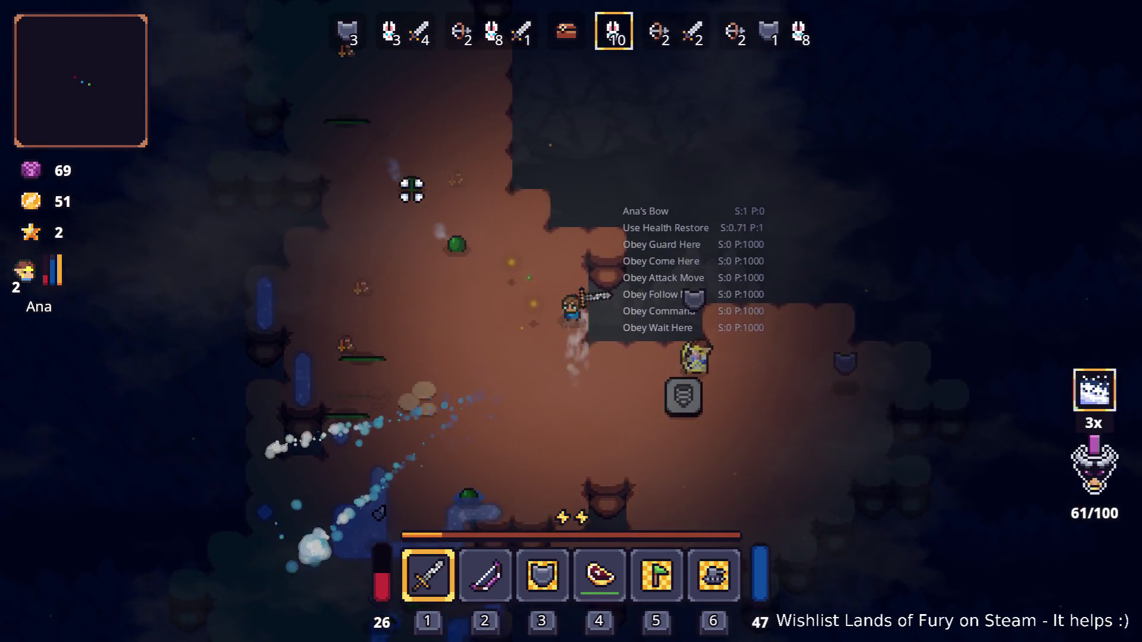
{"action": "key", "text": "s"}
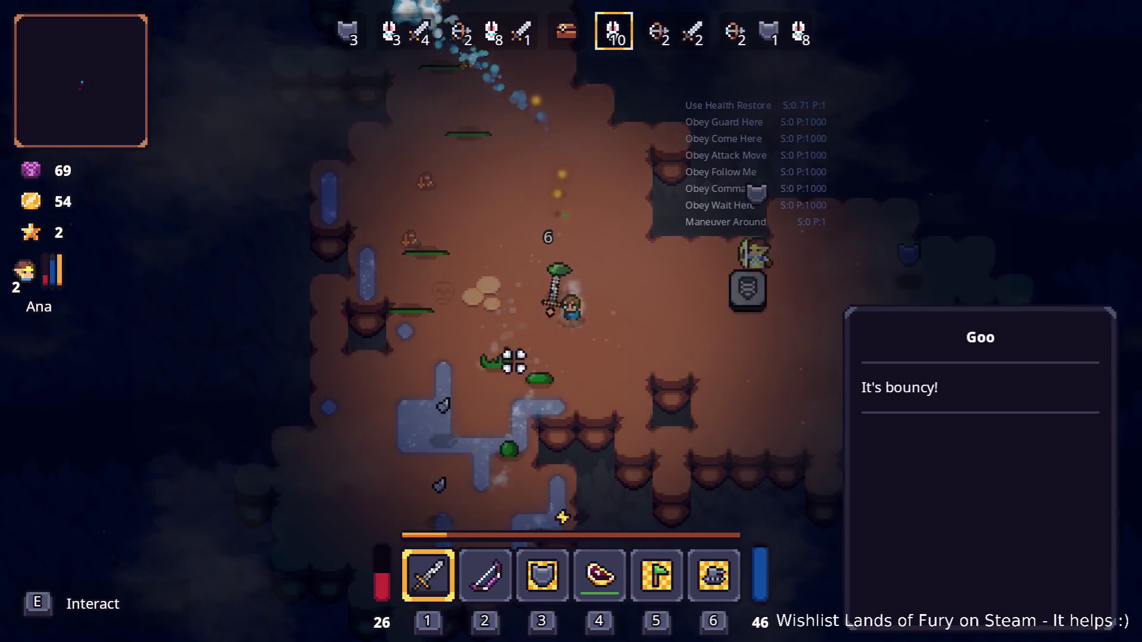
{"action": "key", "text": "d"}
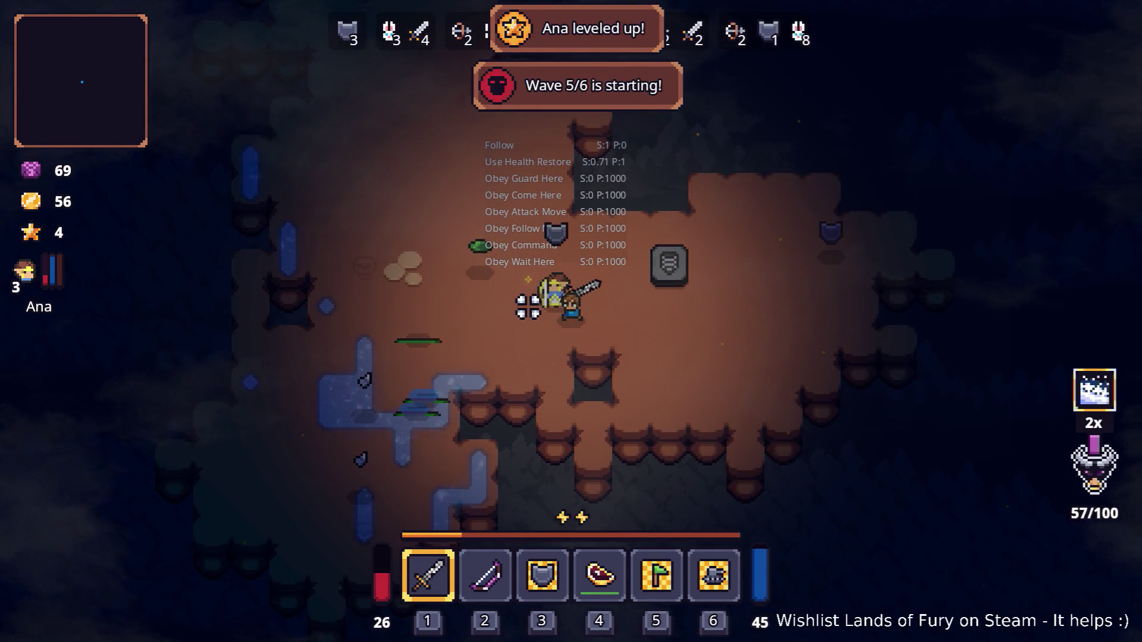
{"action": "key", "text": "Tab"}
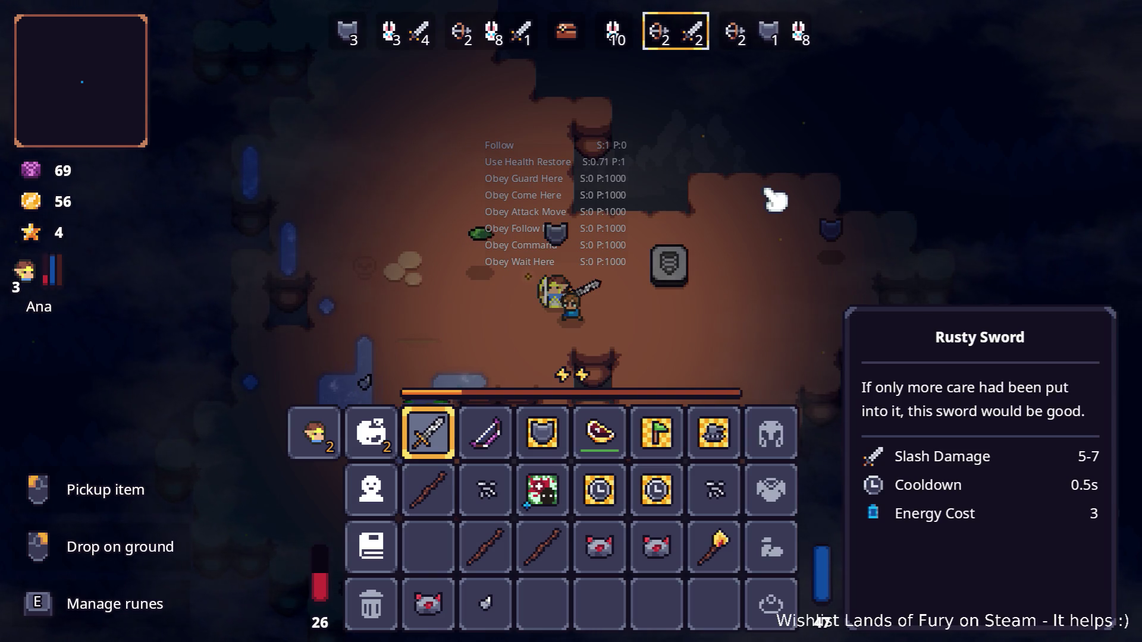
{"action": "key", "text": "alt+Tab"}
{"action": "key", "text": "alt+Tab"}
{"action": "key", "text": "alt+Tab"}
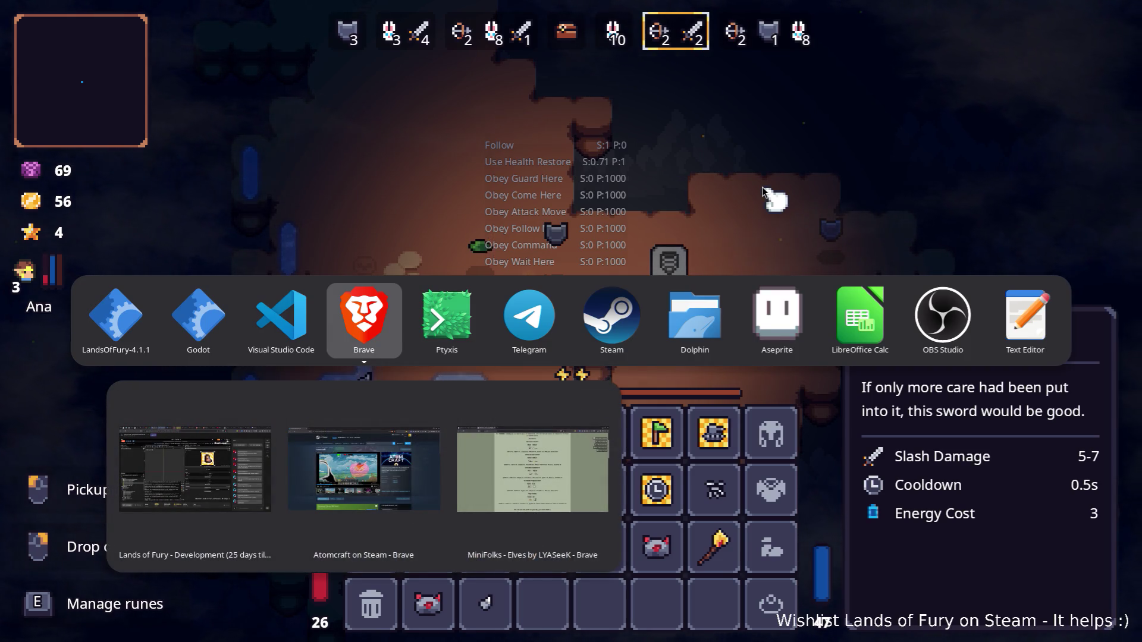
- Back in Godot, filter the FileSystem for 'config.tre' and open Config.tres
{"action": "key", "text": "alt+shift+Tab"}
{"action": "key", "text": "alt+shift+Tab"}
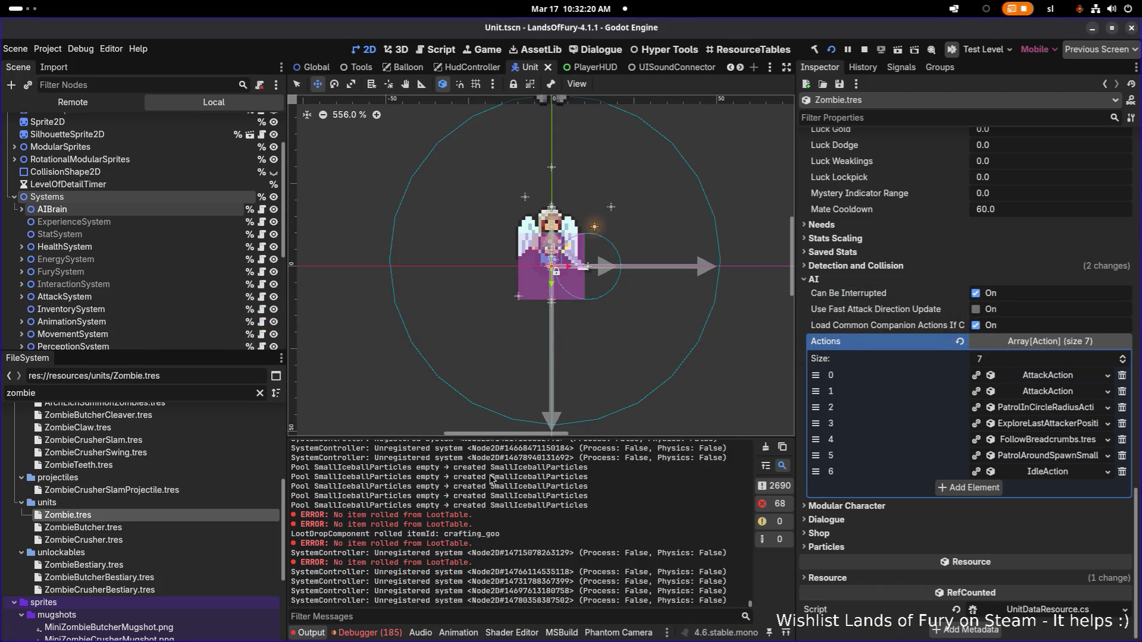
{"action": "key", "text": "ctrl+a"}
{"action": "type", "text": "confit."}
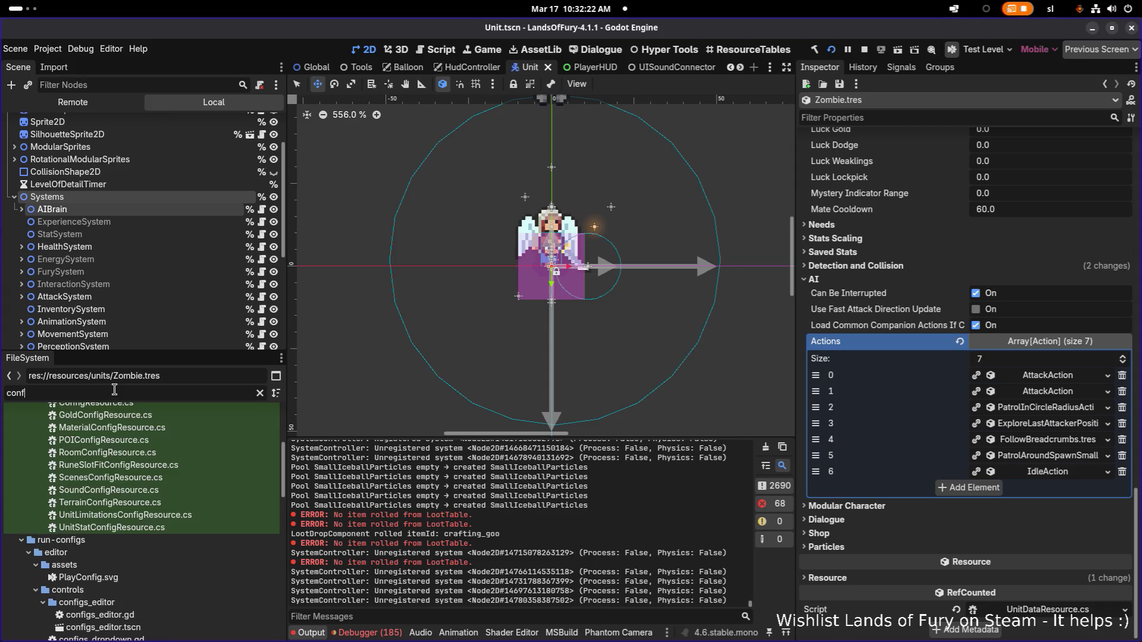
{"action": "key", "text": "BackSpace"}
{"action": "key", "text": "BackSpace"}
{"action": "type", "text": "g.tre"}
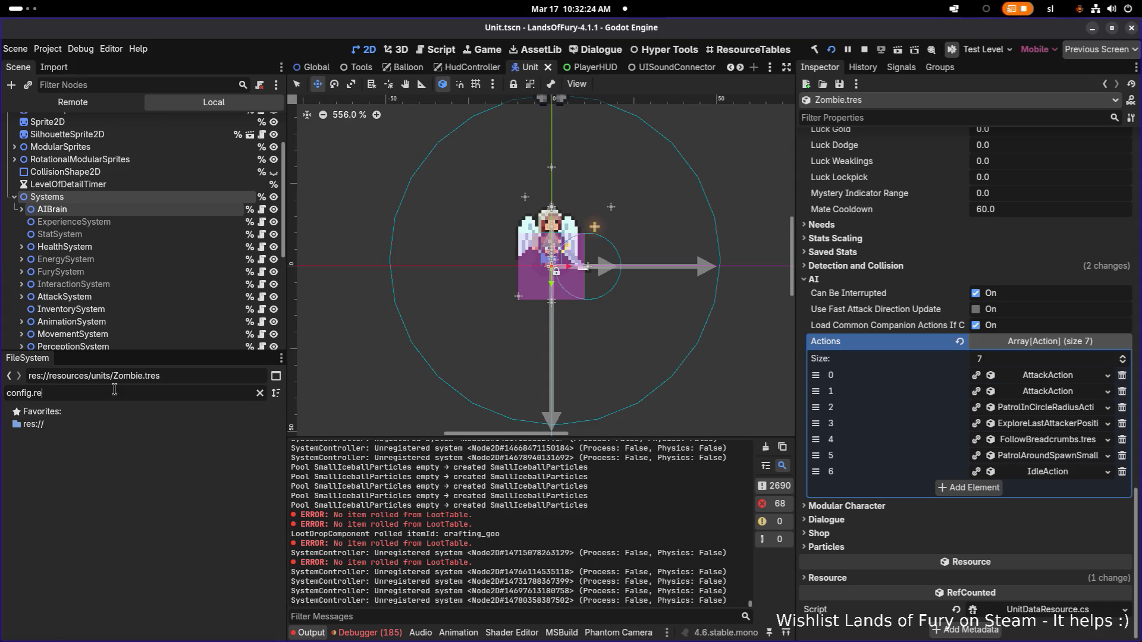
{"action": "left_click", "coordinate": [137, 470]}
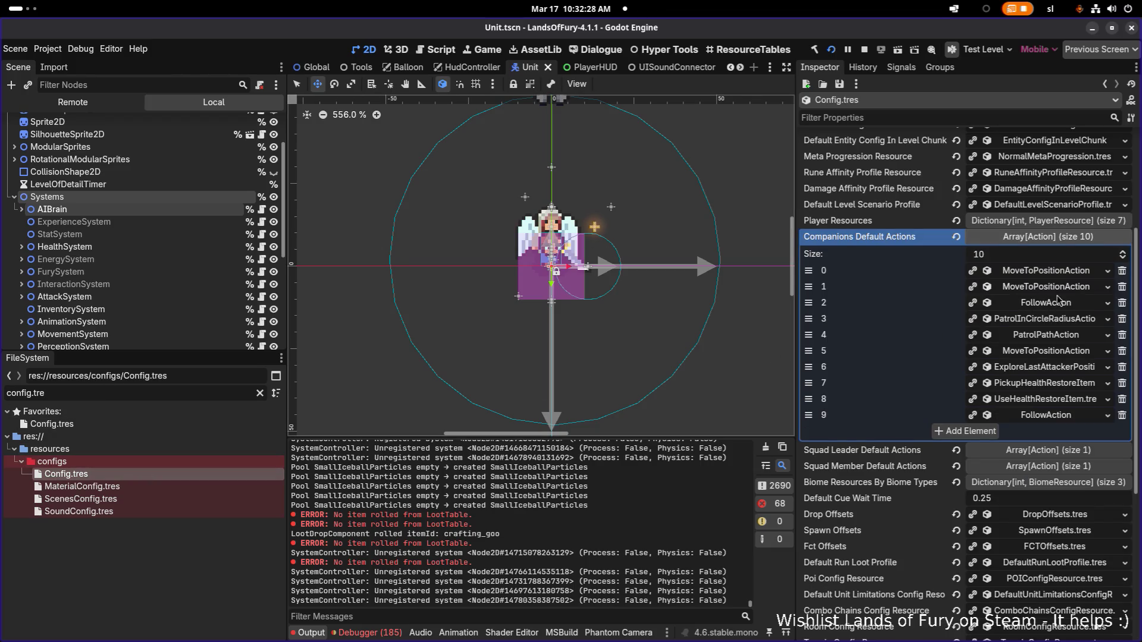
- Expand the second FollowAction (element 9) in Companions Default Actions
{"action": "left_click", "coordinate": [1057, 302]}
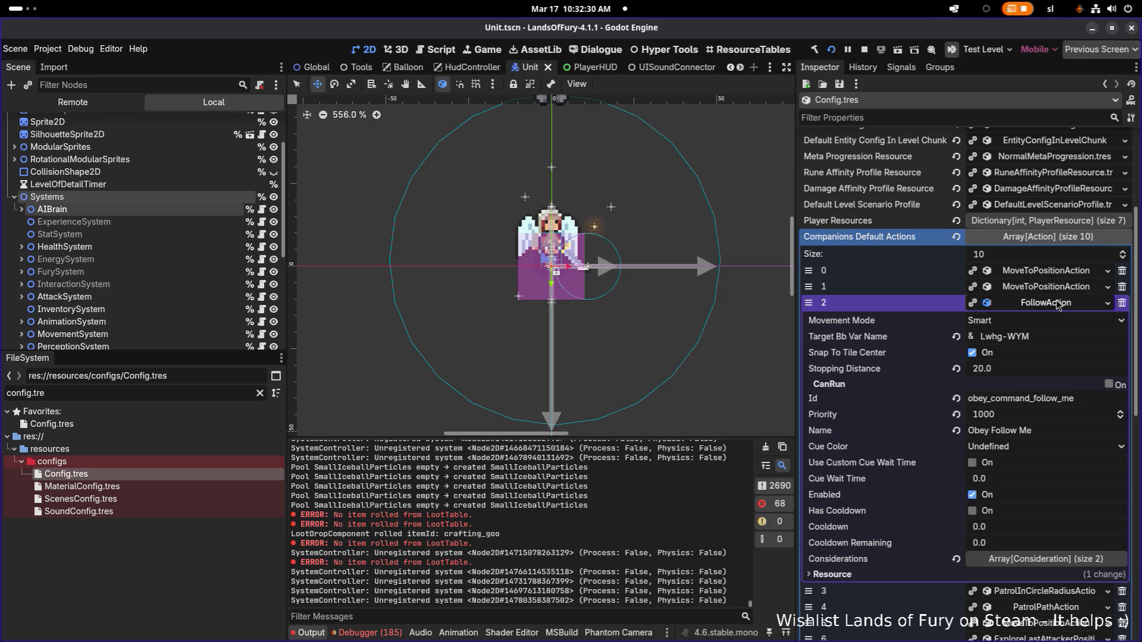
{"action": "left_click", "coordinate": [1058, 304]}
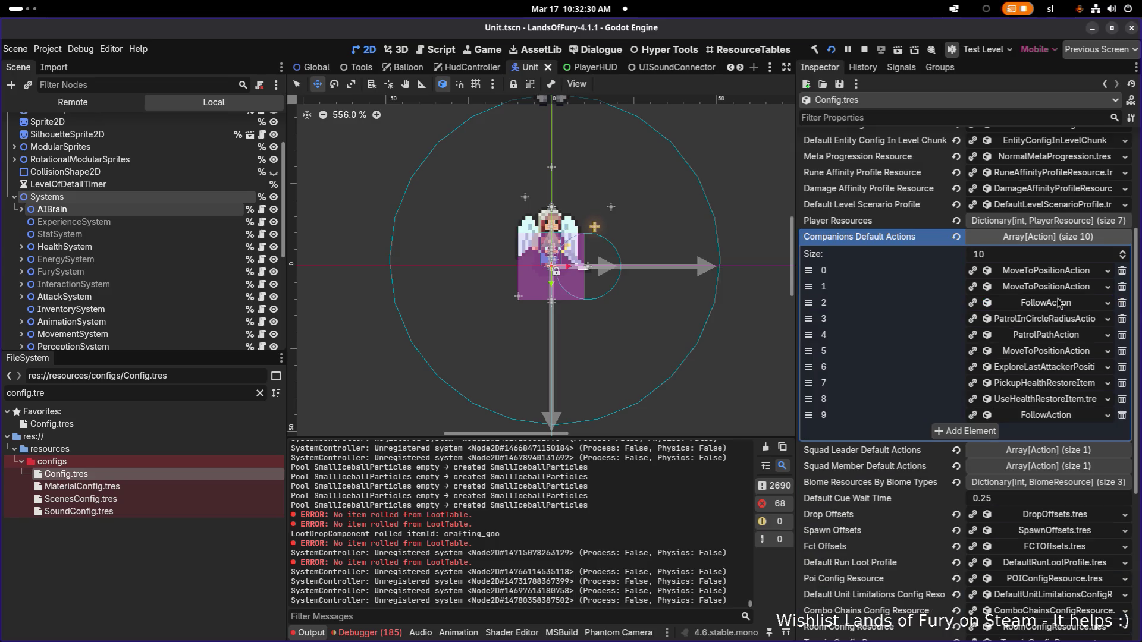
{"action": "left_click", "coordinate": [1064, 415]}
{"action": "scroll", "coordinate": [1064, 415], "scroll_direction": "down", "scroll_amount": 3}
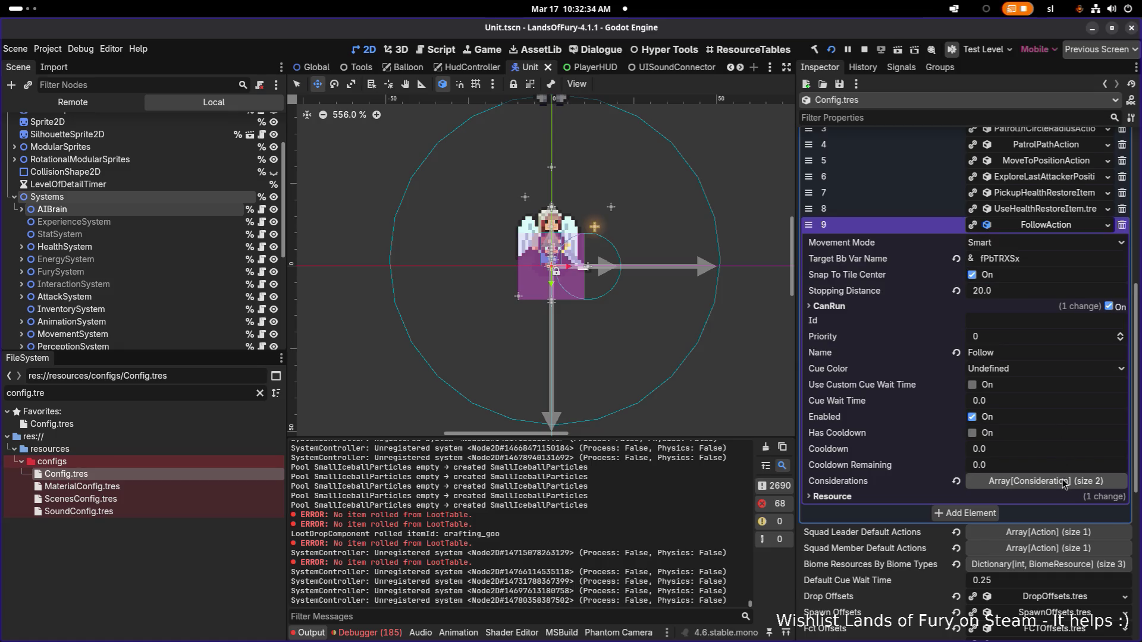
- Inspect the Follow action's two existing considerations, starting with AmIDetectingNodeType
{"action": "left_click", "coordinate": [1064, 482]}
{"action": "scroll", "coordinate": [1063, 470], "scroll_direction": "down", "scroll_amount": 3}
{"action": "scroll", "coordinate": [1064, 386], "scroll_direction": "up", "scroll_amount": 3}
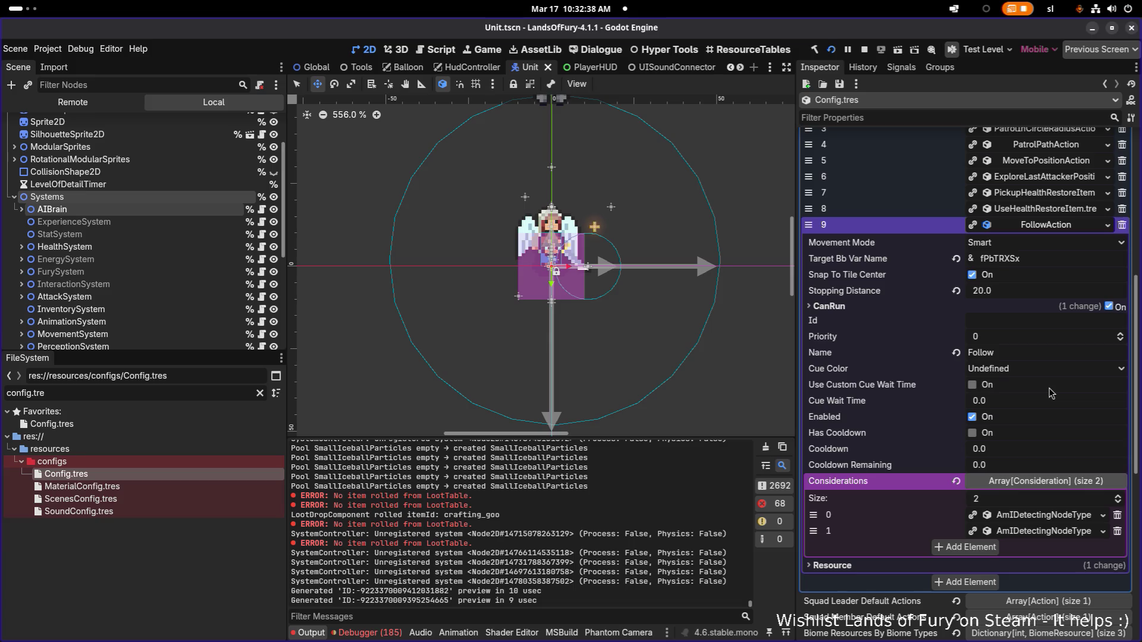
{"action": "left_click", "coordinate": [1026, 516]}
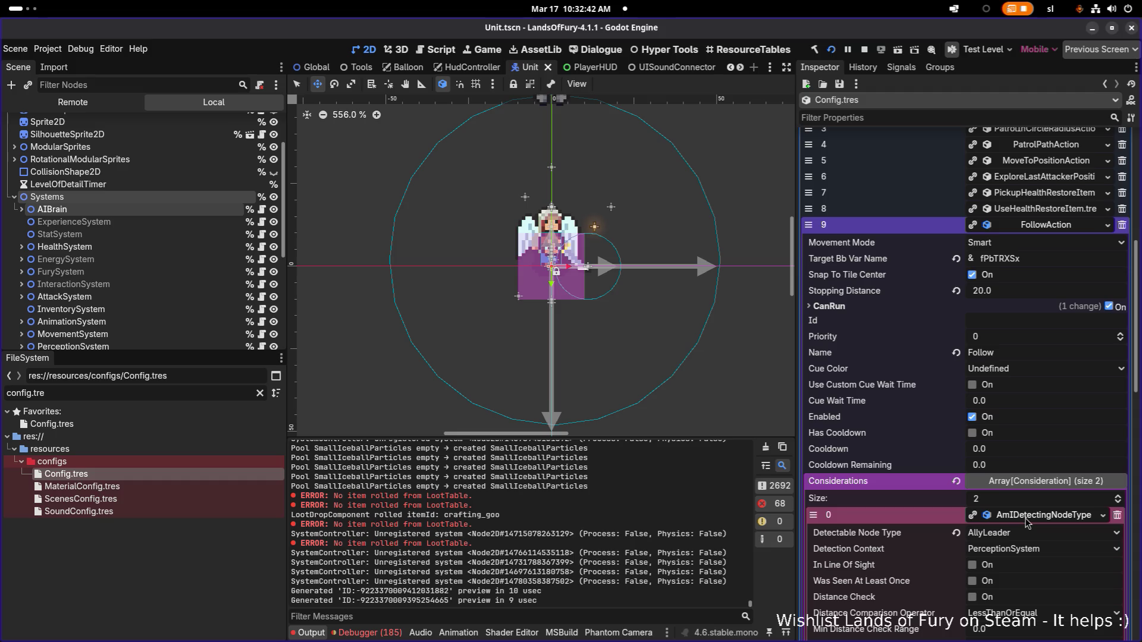
{"action": "left_click", "coordinate": [1032, 517]}
{"action": "left_click", "coordinate": [1031, 533]}
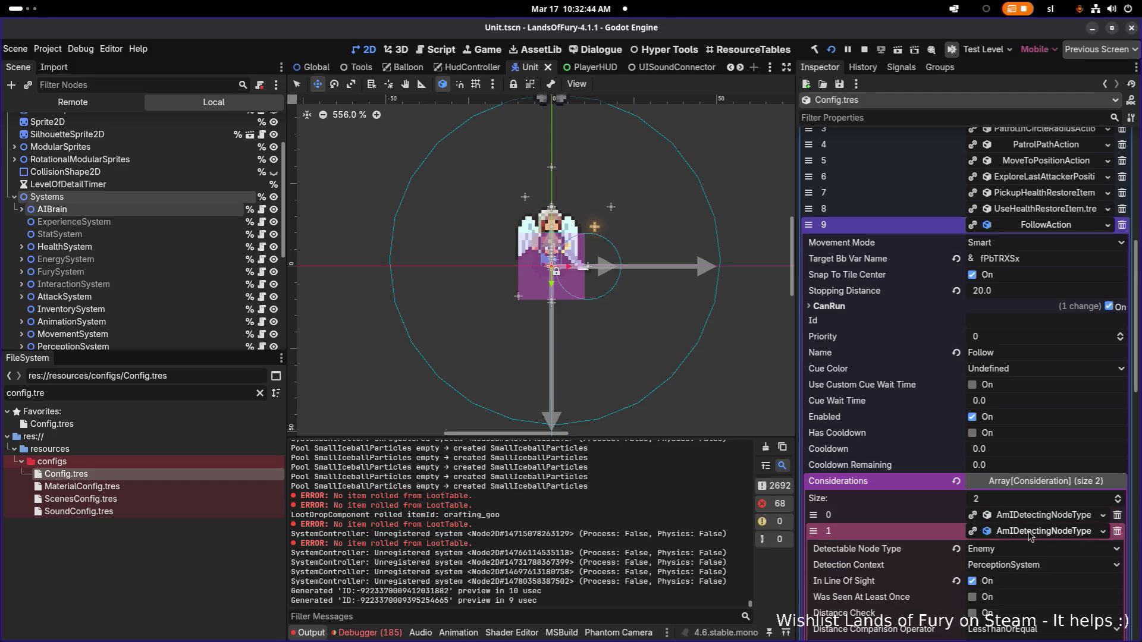
{"action": "scroll", "coordinate": [1032, 523], "scroll_direction": "down", "scroll_amount": 3}
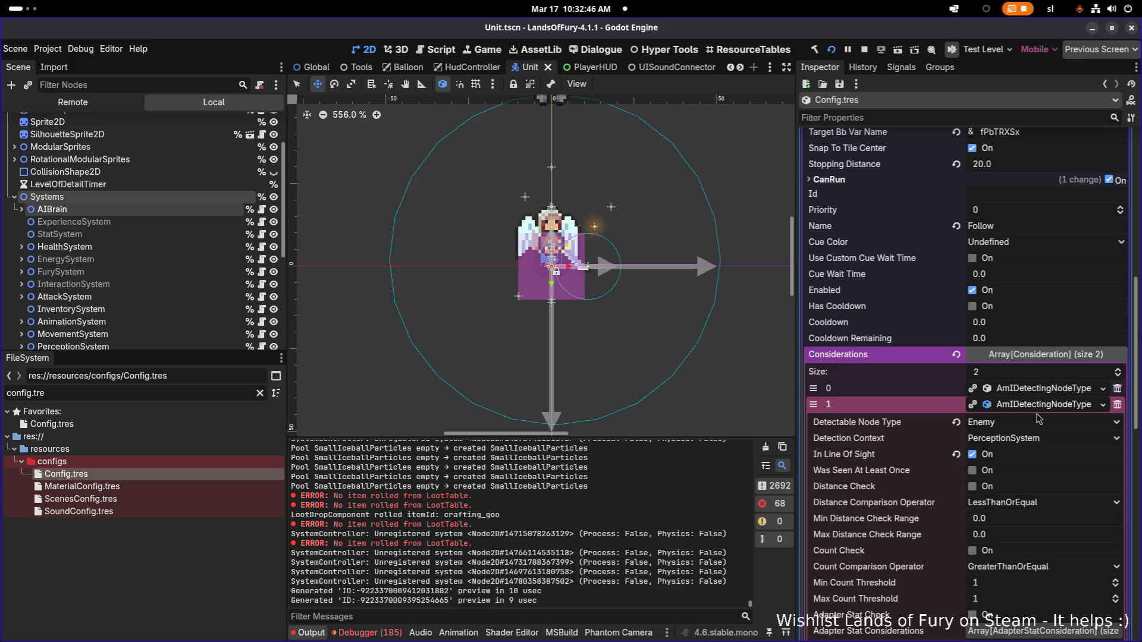
{"action": "left_click", "coordinate": [1036, 407]}
- Add a third DoIHaveACommandConsideration with Invert Response ticked and save Config.tres
{"action": "left_click", "coordinate": [975, 421]}
{"action": "left_click", "coordinate": [1035, 422]}
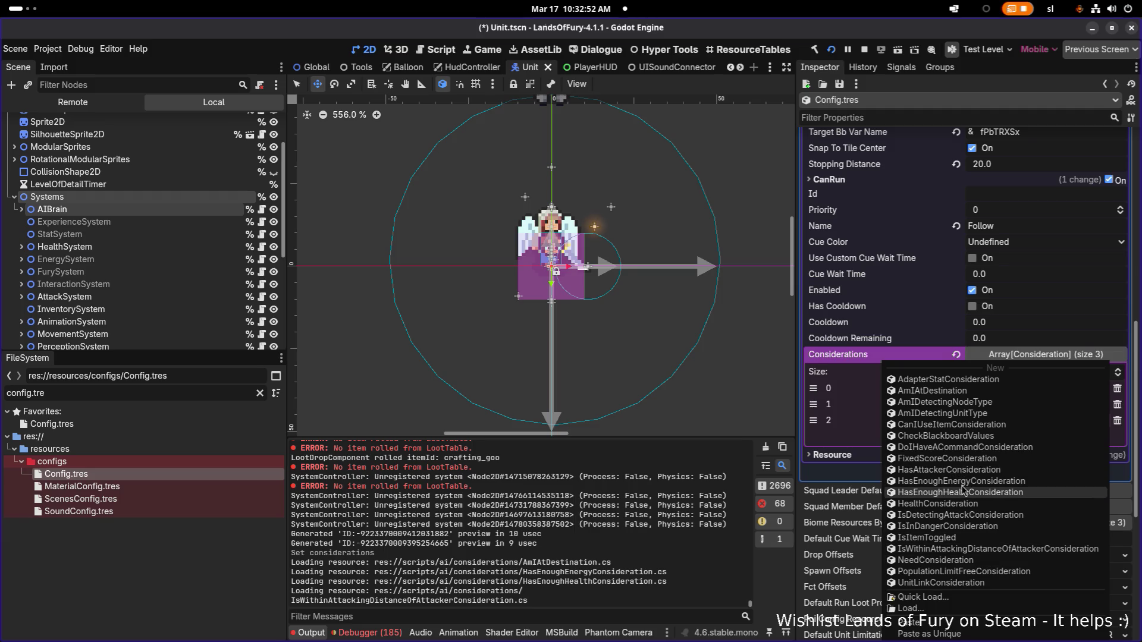
{"action": "left_click", "coordinate": [963, 448]}
{"action": "left_click", "coordinate": [1025, 422]}
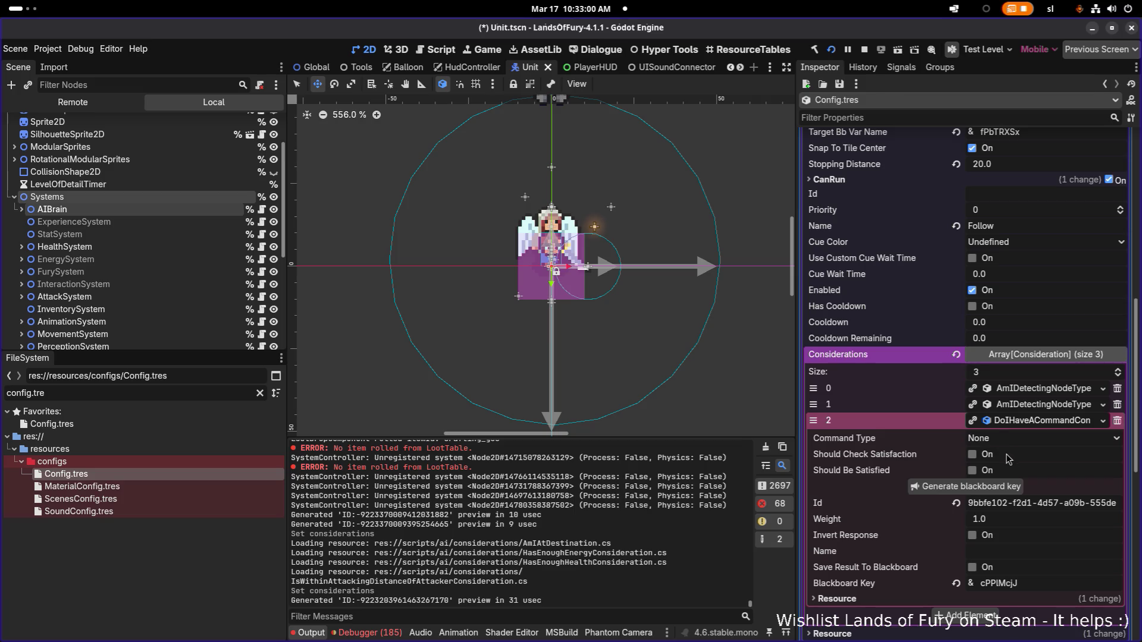
{"action": "left_click", "coordinate": [972, 536]}
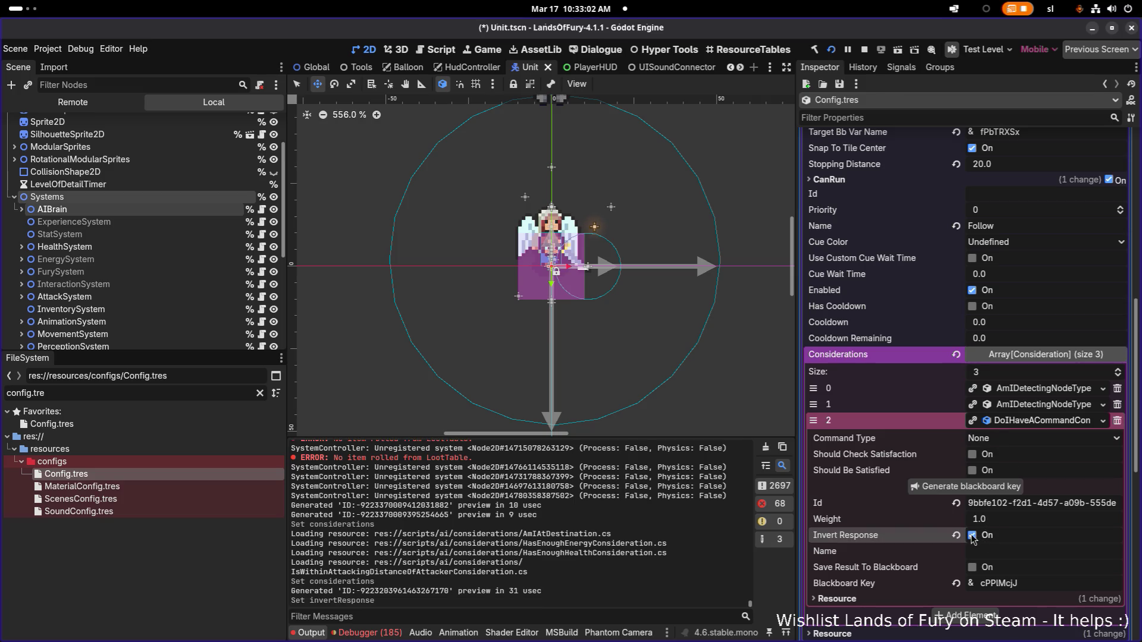
{"action": "left_click", "coordinate": [1043, 424]}
{"action": "key", "text": "ctrl+s"}
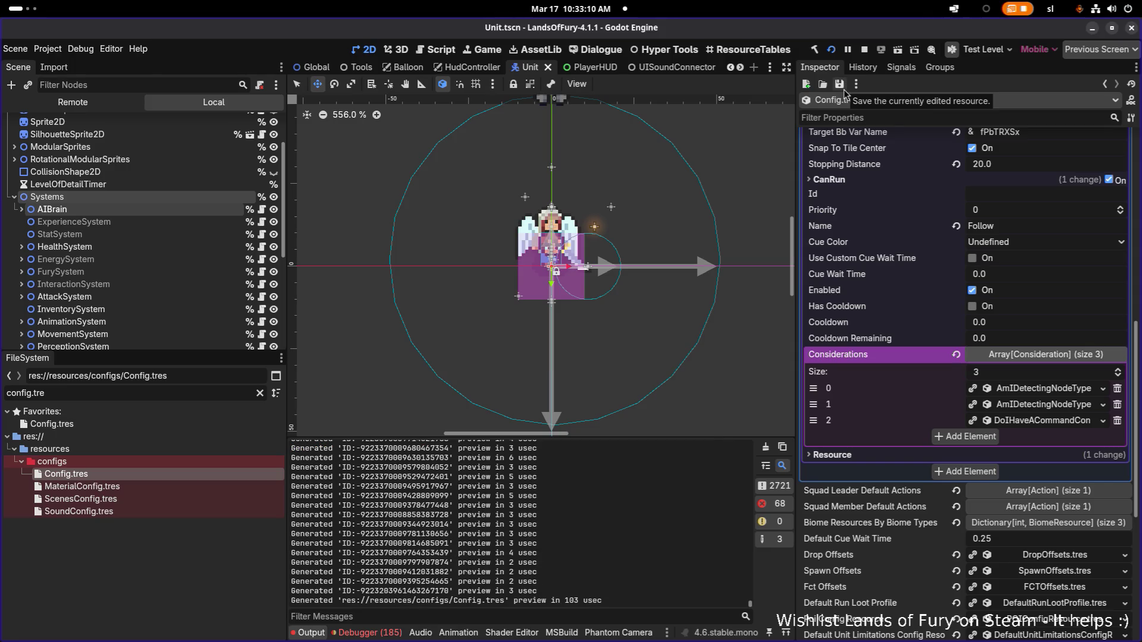
{"action": "key", "text": "alt+Tab"}
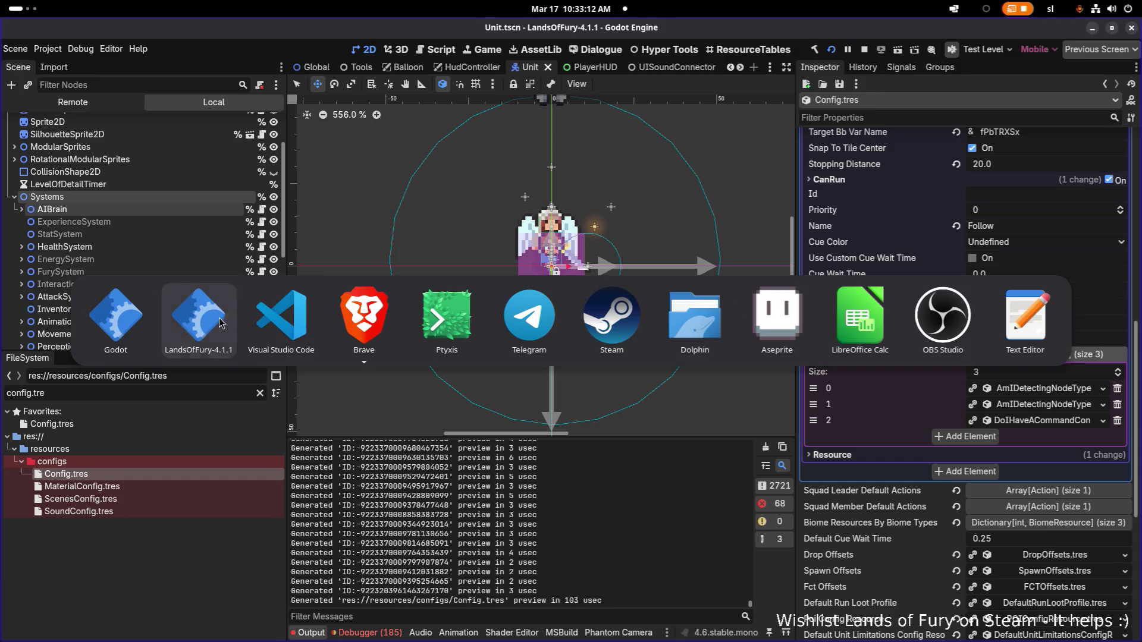
- Close the inventory and fight cave enemies with the sword, raising gold to 107
{"action": "key", "text": "Tab"}
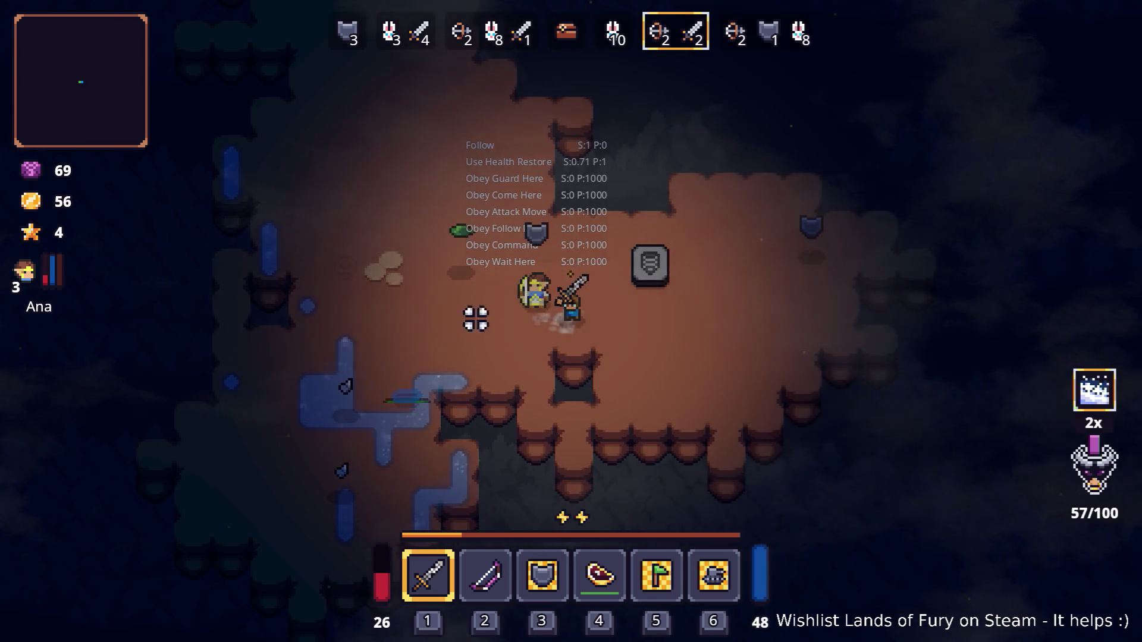
{"action": "key", "text": "d"}
{"action": "key", "text": "a"}
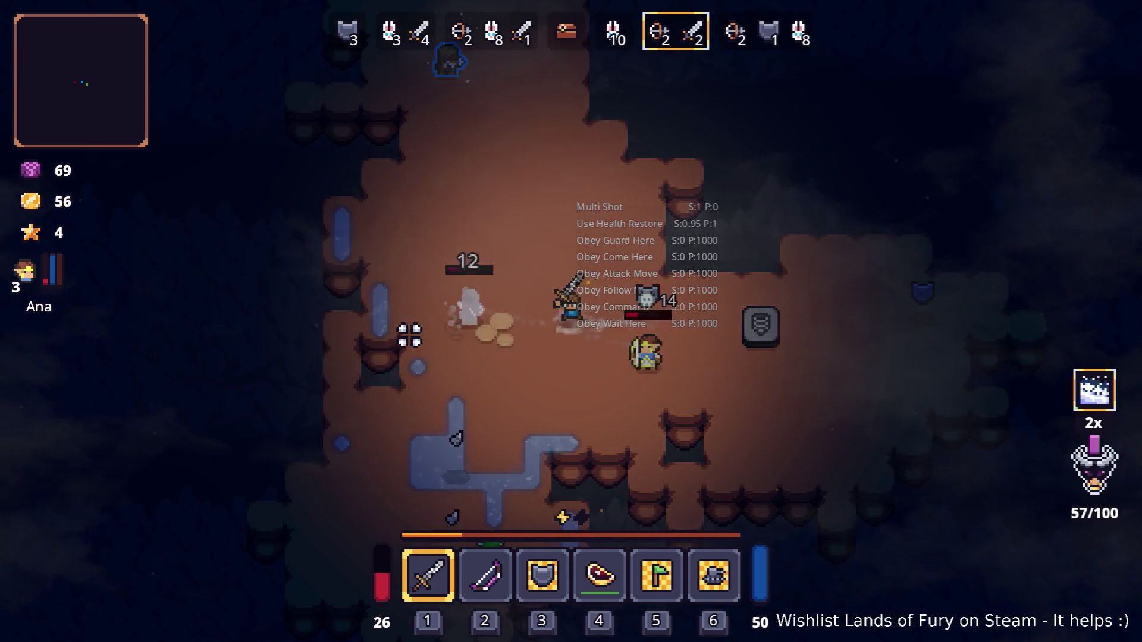
{"action": "key", "text": "w"}
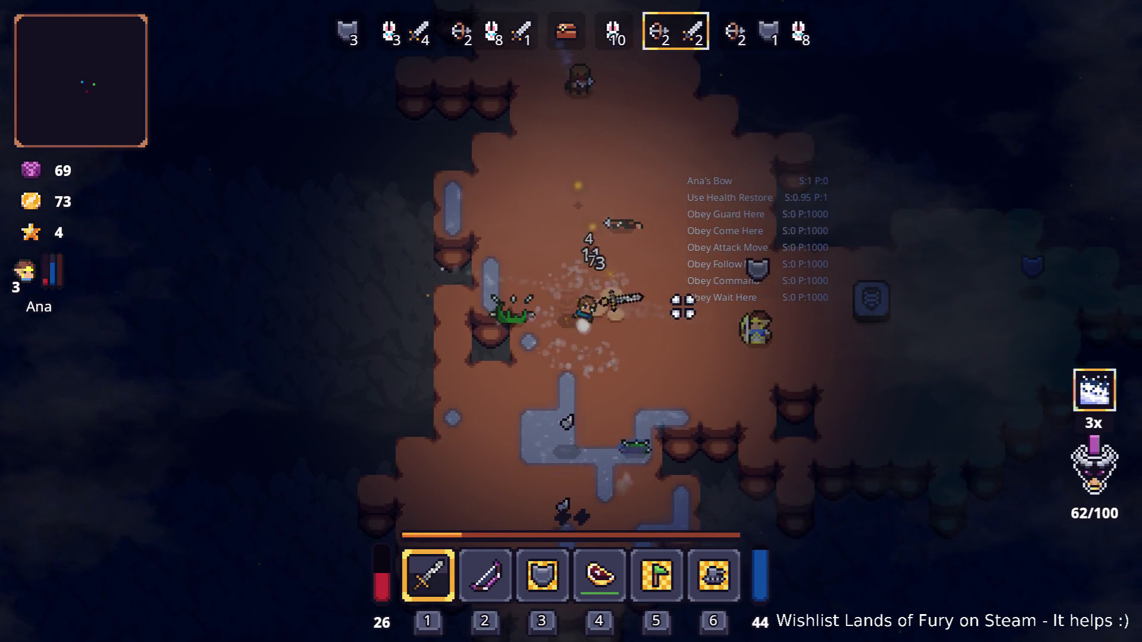
{"action": "left_click", "coordinate": [528, 262]}
{"action": "key", "text": "s"}
{"action": "key", "text": "d"}
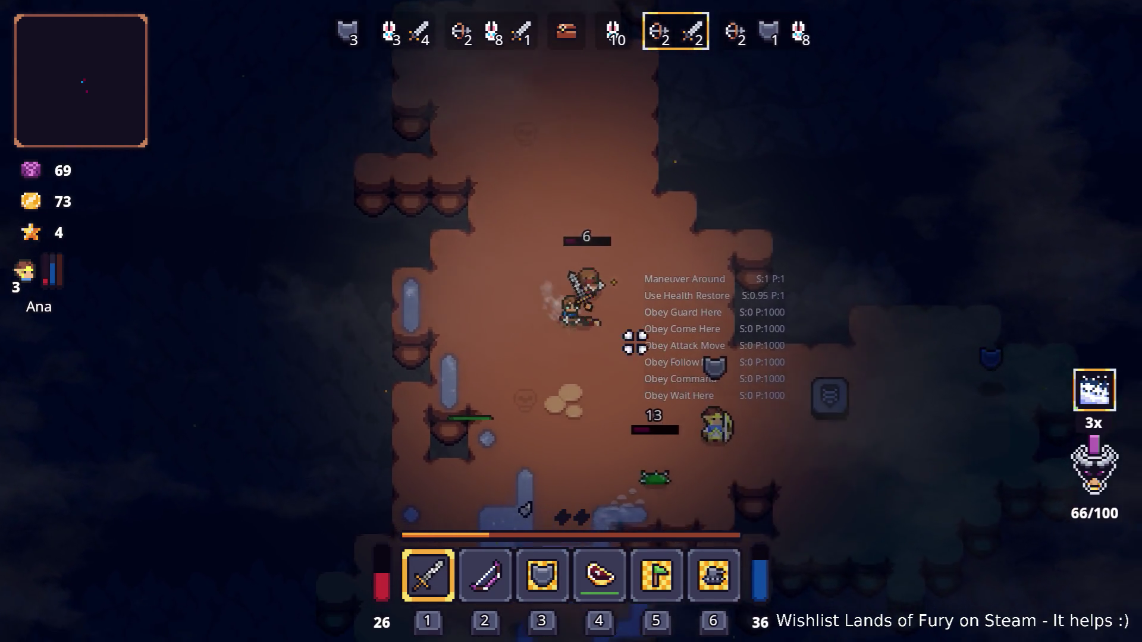
{"action": "key", "text": "w"}
{"action": "key", "text": "a"}
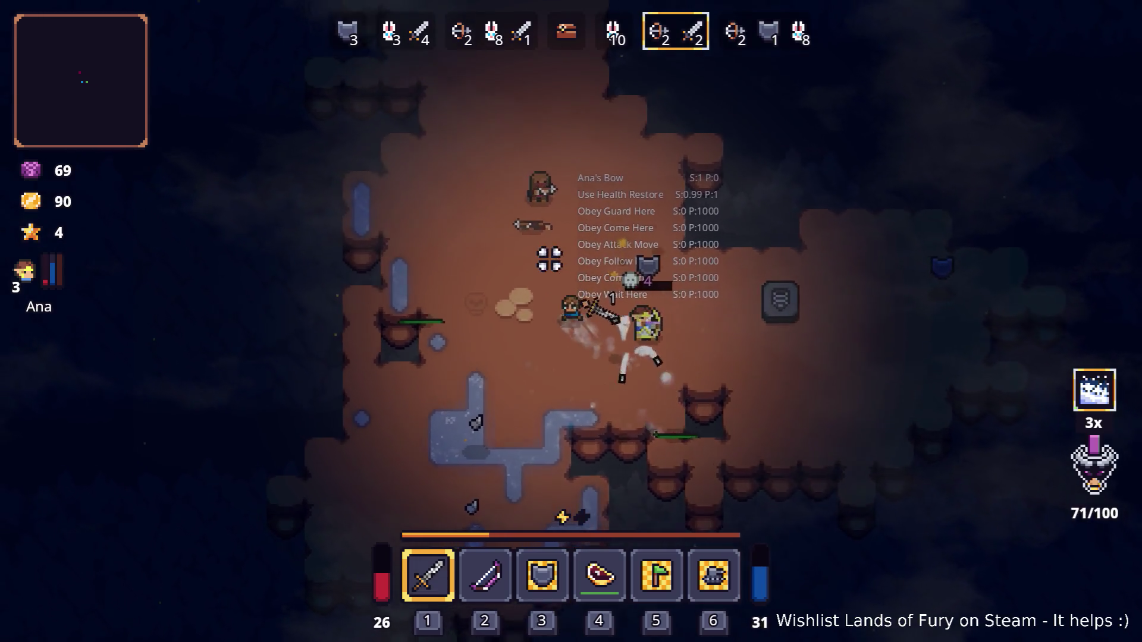
{"action": "left_click", "coordinate": [511, 347]}
- Put Ana's free stat point into Combat, raising it to 3, and confirm
{"action": "key", "text": "i"}
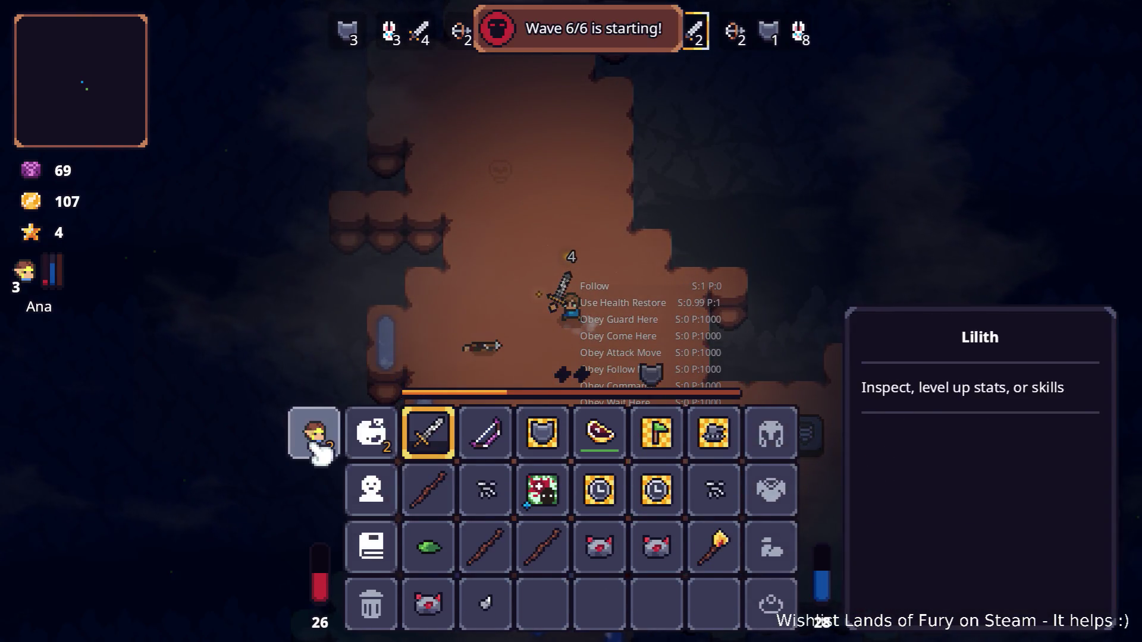
{"action": "left_click", "coordinate": [313, 440]}
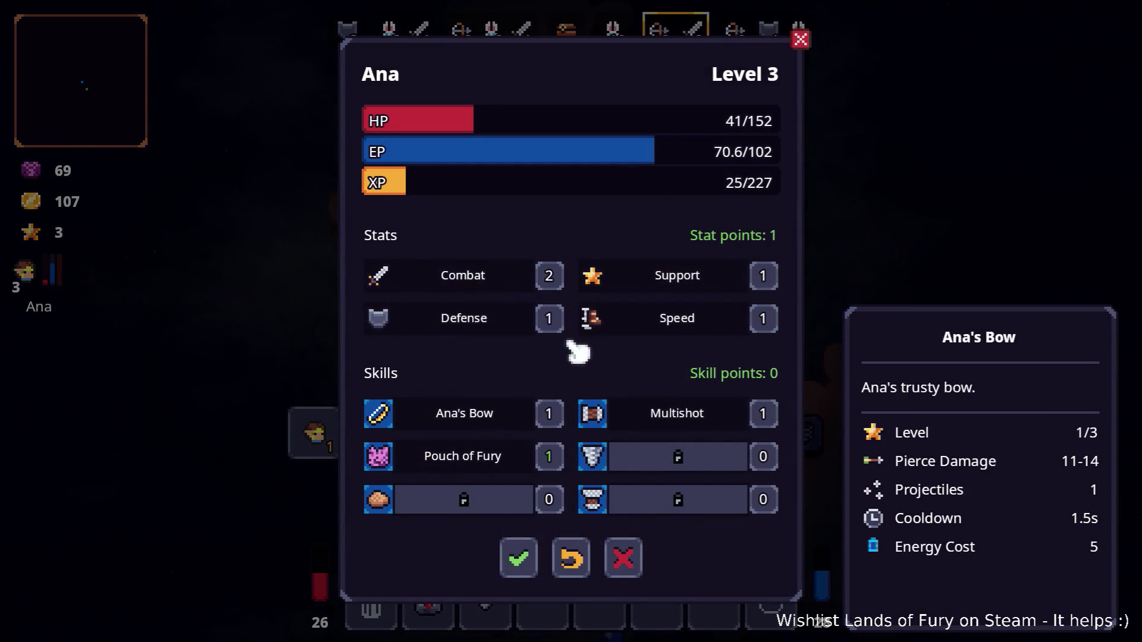
{"action": "left_click", "coordinate": [550, 280]}
{"action": "left_click", "coordinate": [526, 565]}
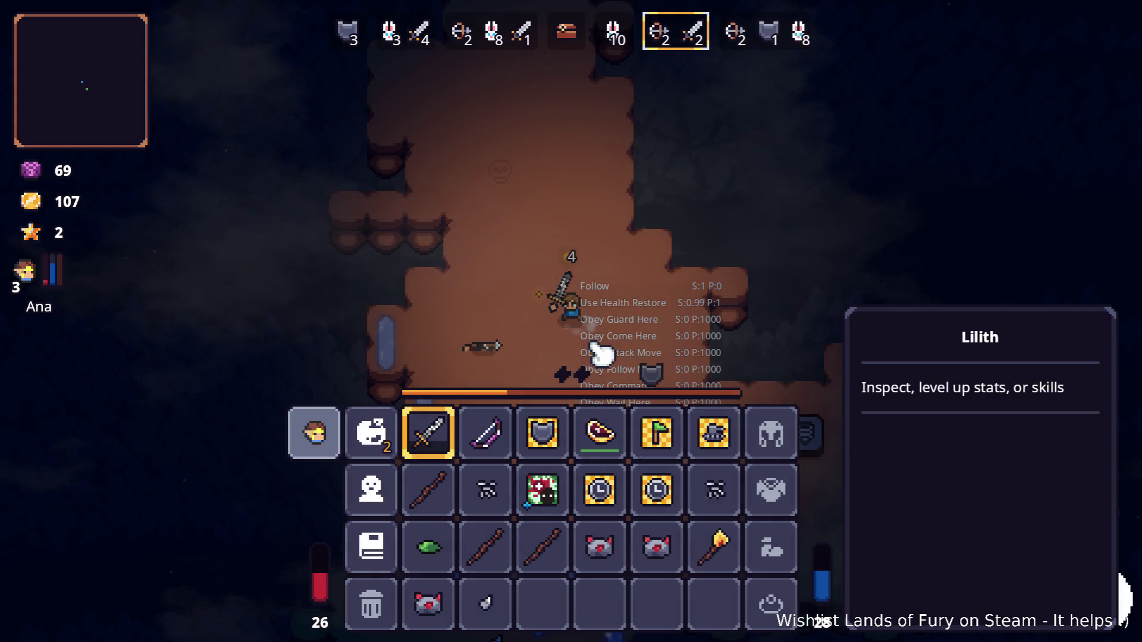
- Close the inventory and move around the cave fighting enemies
{"action": "key", "text": "i"}
{"action": "key", "text": "s"}
{"action": "key", "text": "d"}
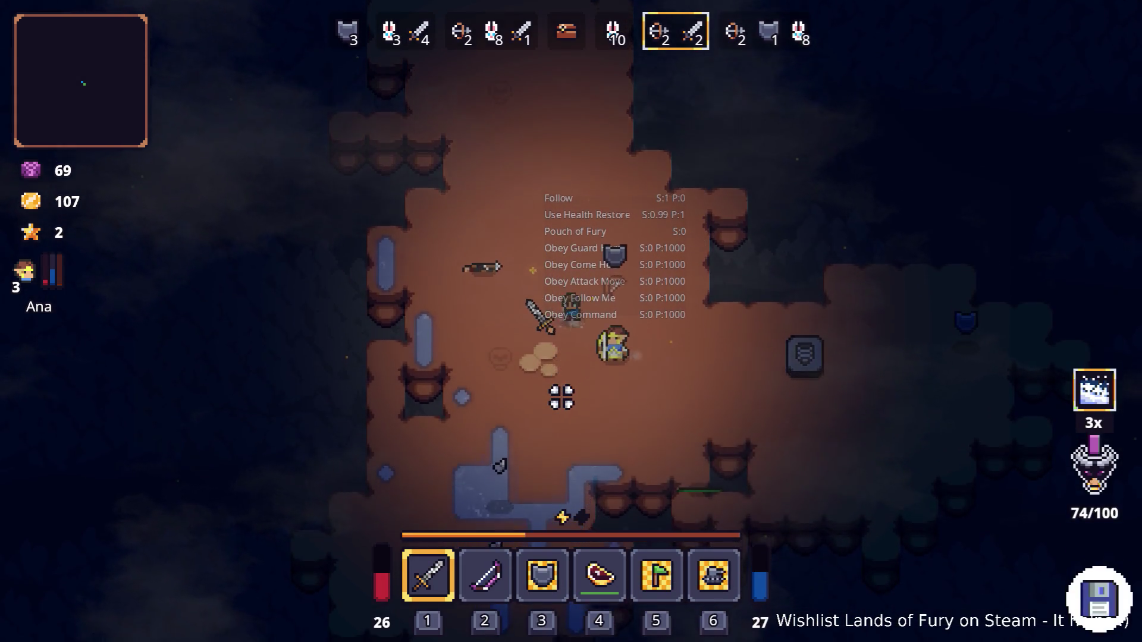
{"action": "key", "text": "d"}
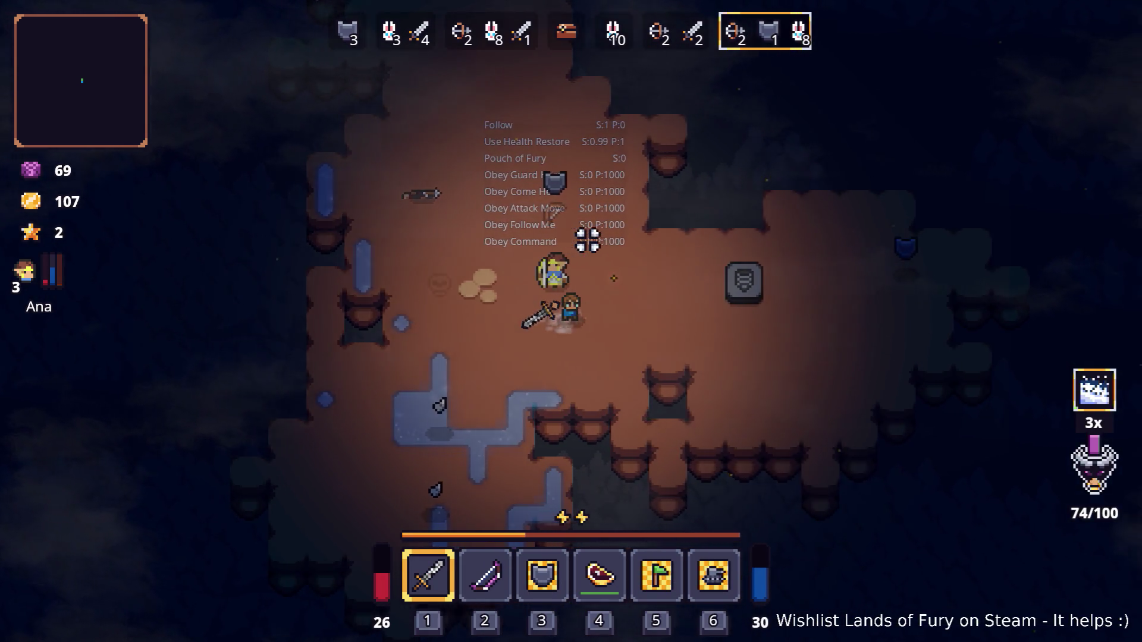
{"action": "key", "text": "a"}
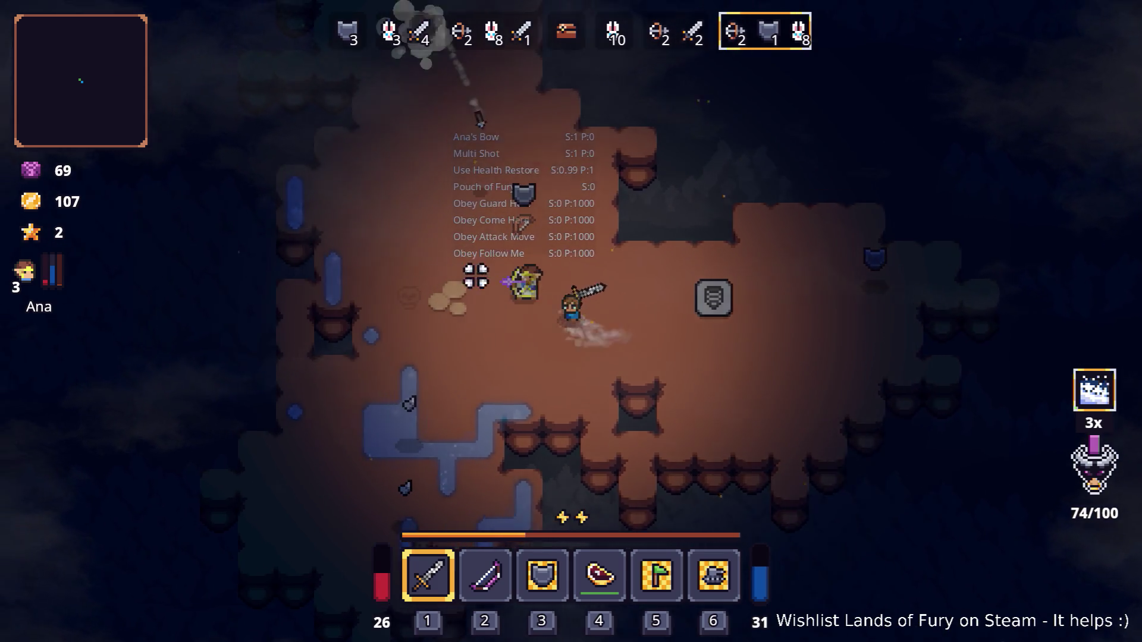
{"action": "key", "text": "a"}
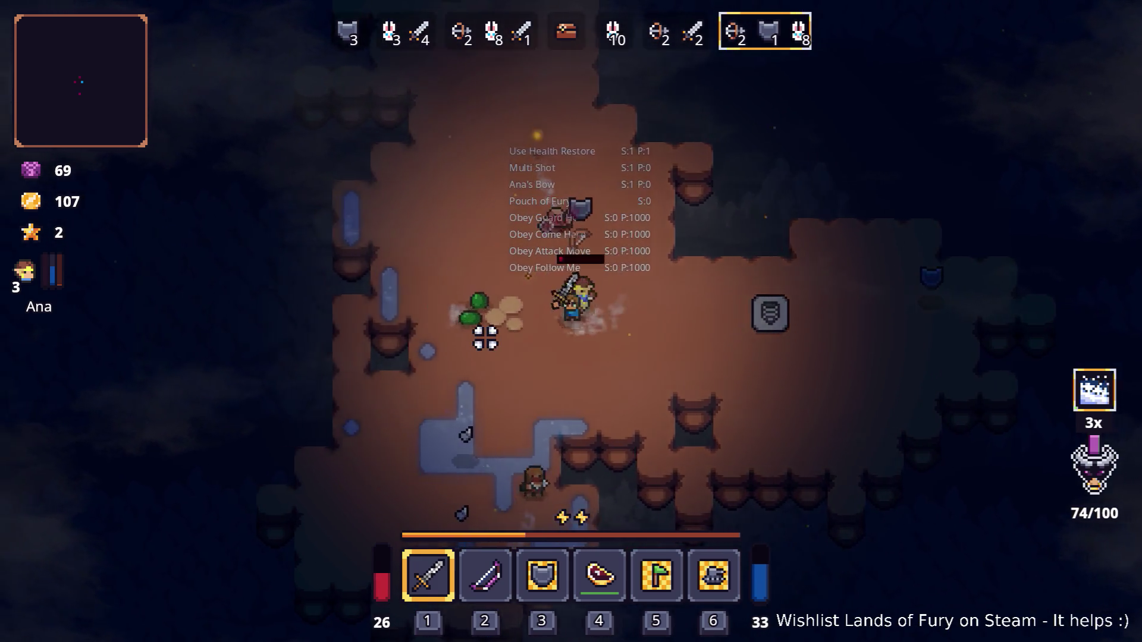
{"action": "key", "text": "a"}
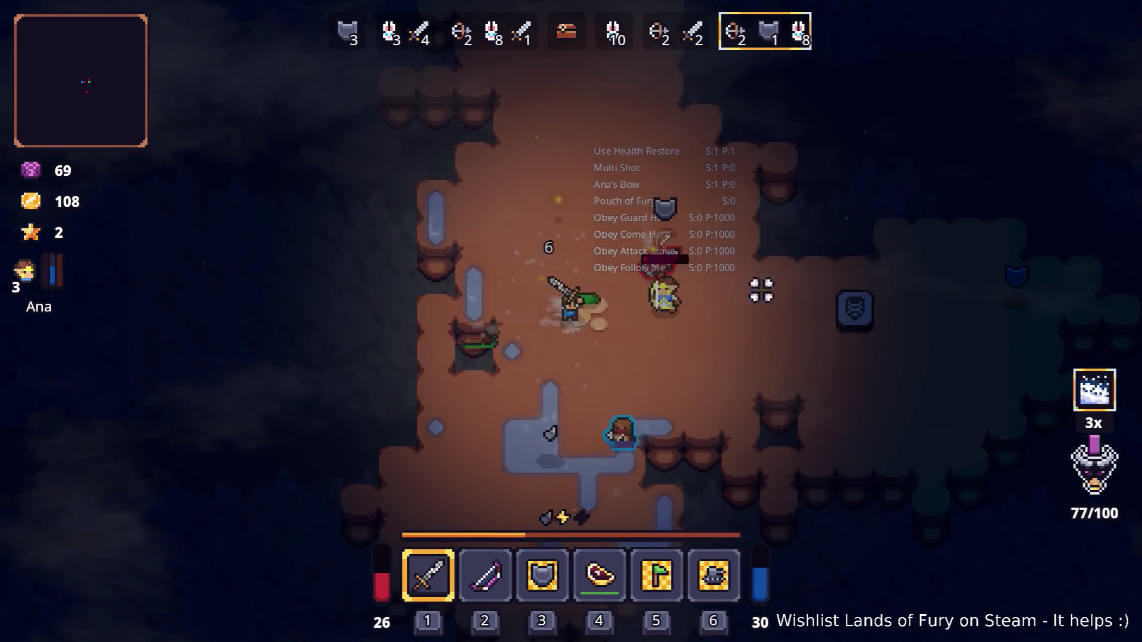
{"action": "key", "text": "w"}
{"action": "key", "text": "d"}
{"action": "key", "text": "s"}
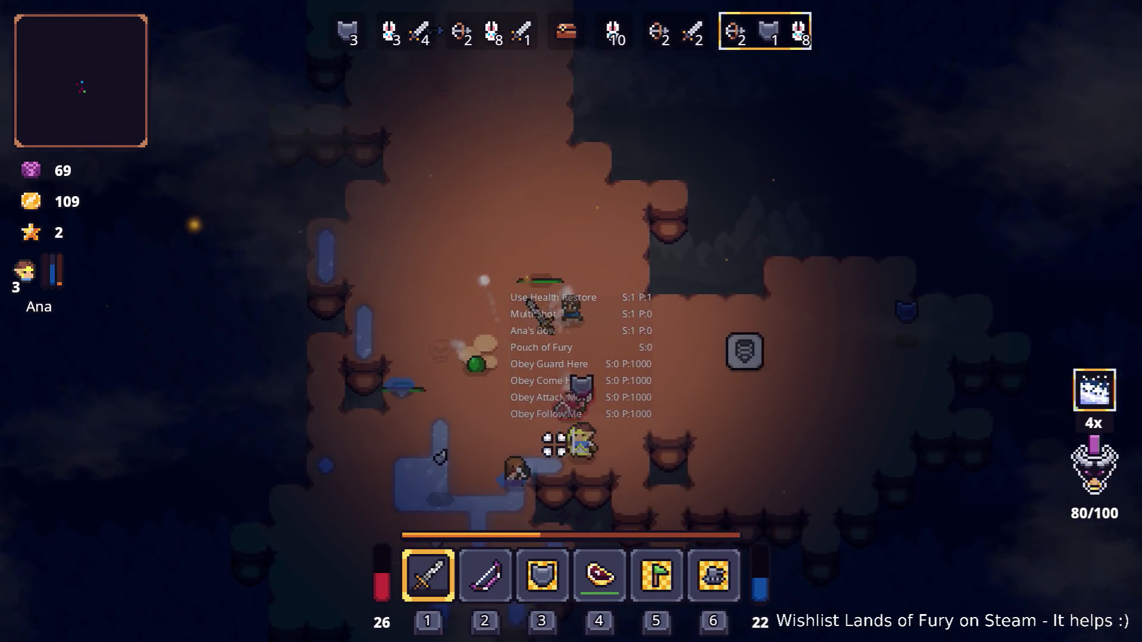
{"action": "key", "text": "s"}
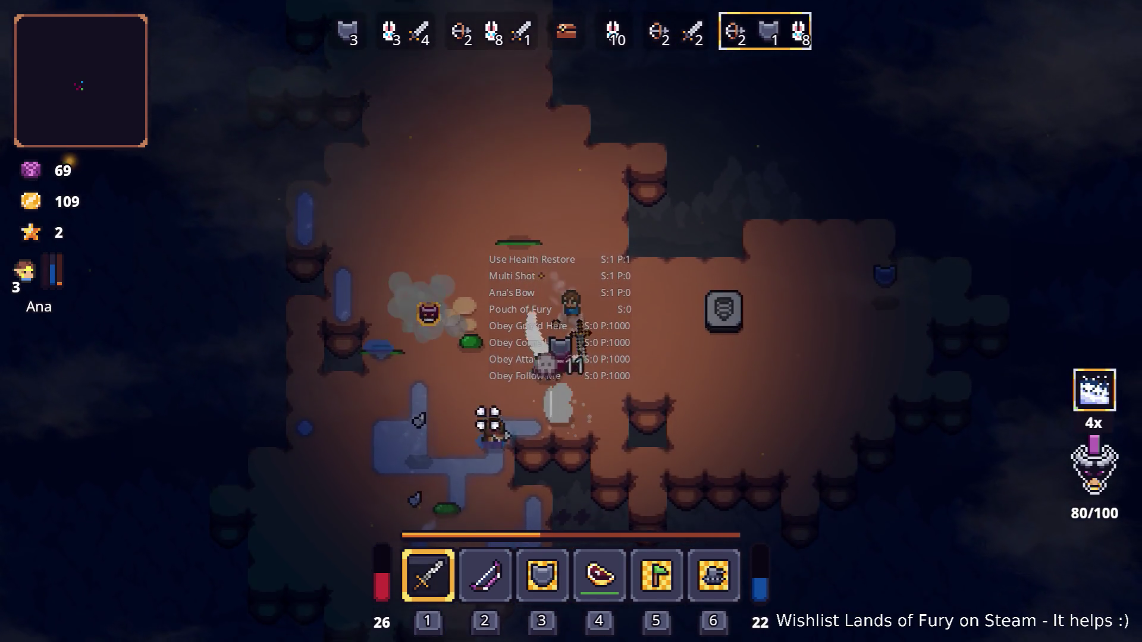
{"action": "key", "text": "d"}
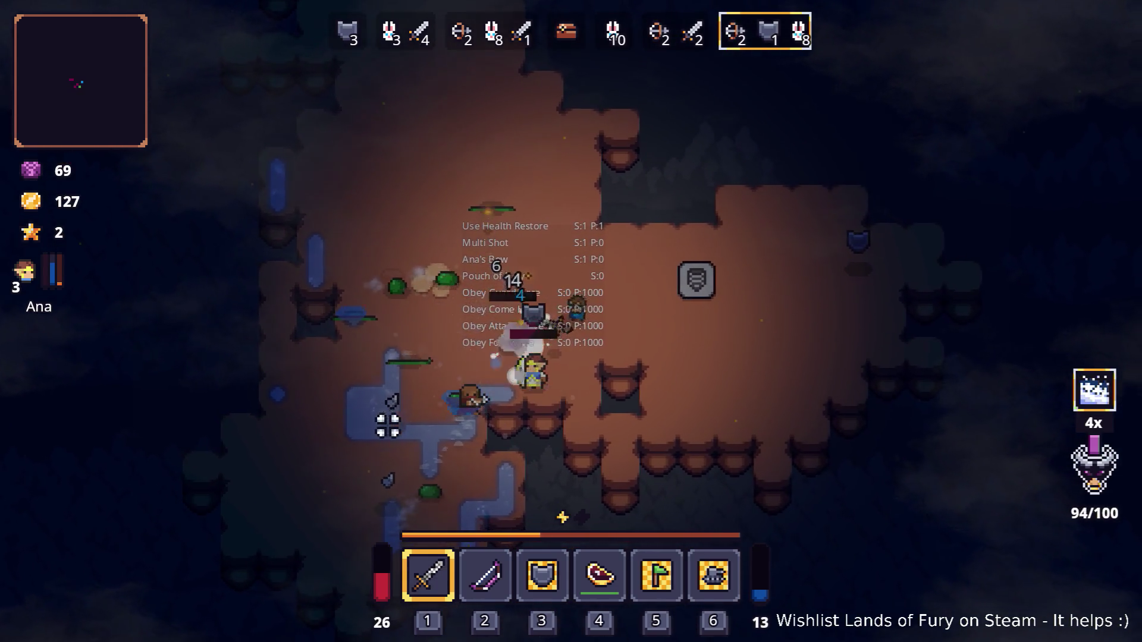
- Blast the enemies twice with ice spray and finish one off with the sword
{"action": "right_click", "coordinate": [381, 458]}
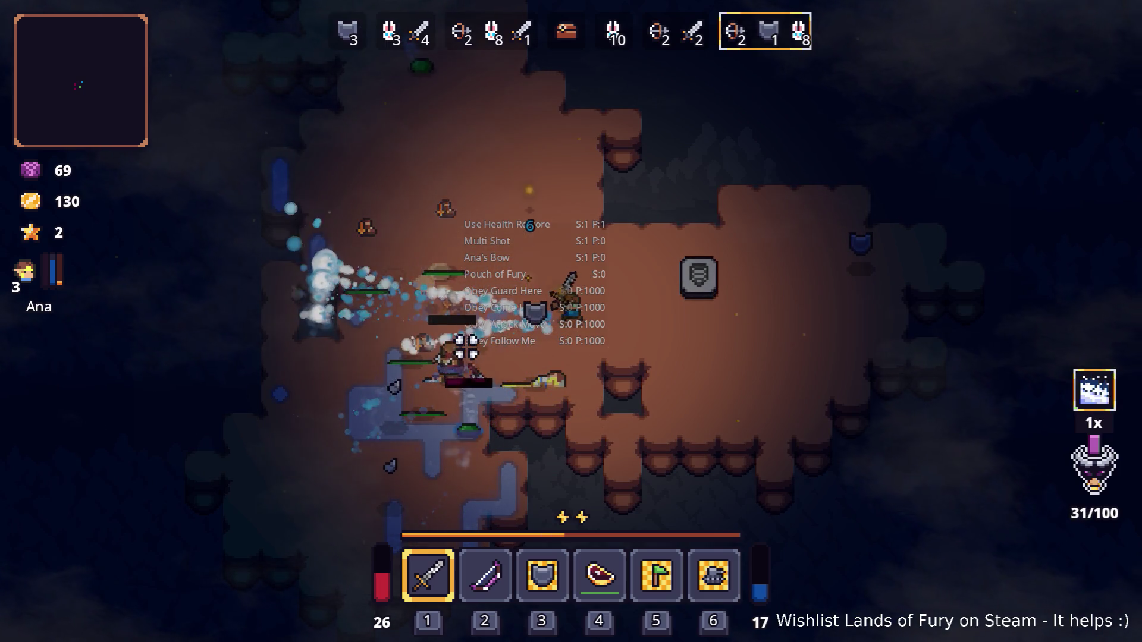
{"action": "right_click", "coordinate": [452, 386]}
{"action": "key", "text": "a"}
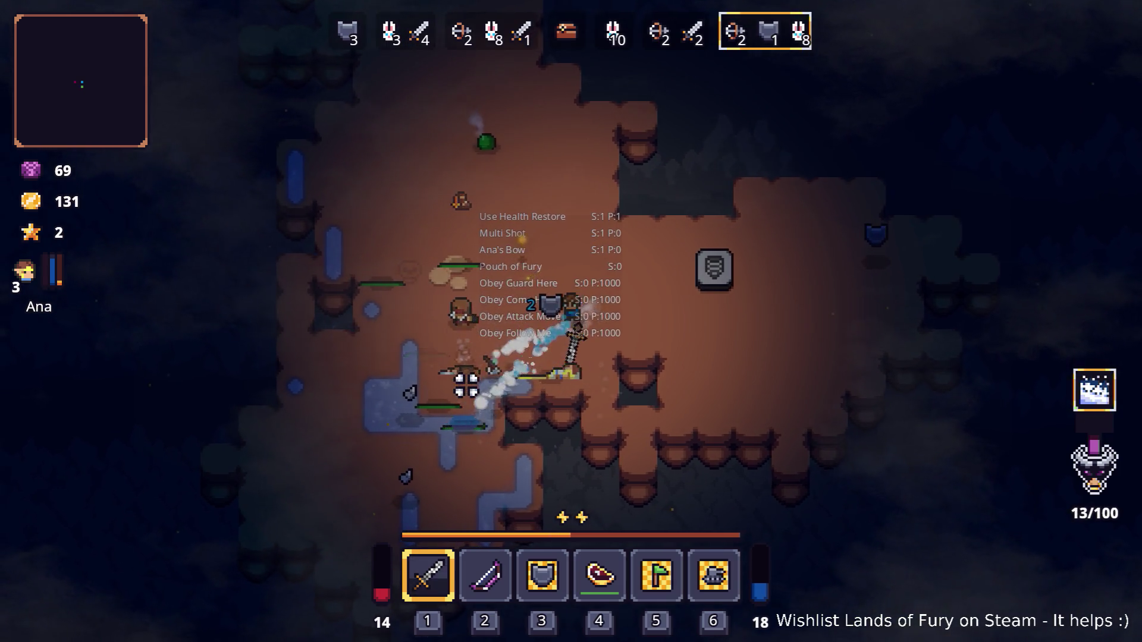
{"action": "key", "text": "w"}
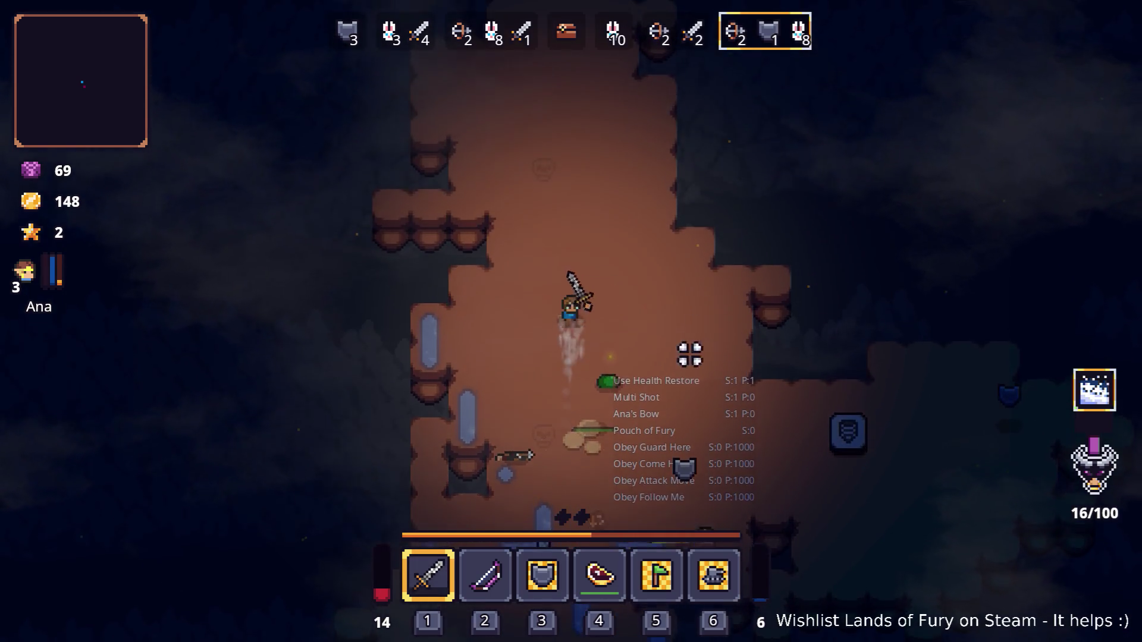
{"action": "left_click", "coordinate": [645, 408]}
- Heal with the slot 4 potion and collect the dropped rune
{"action": "key", "text": "d"}
{"action": "key", "text": "4"}
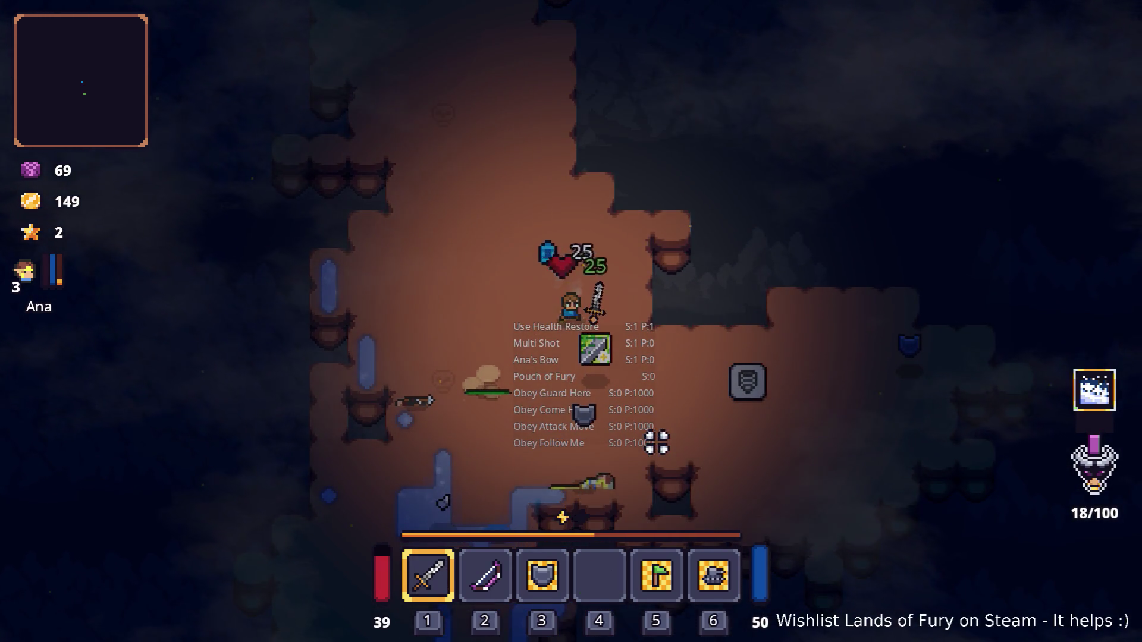
{"action": "key", "text": "s"}
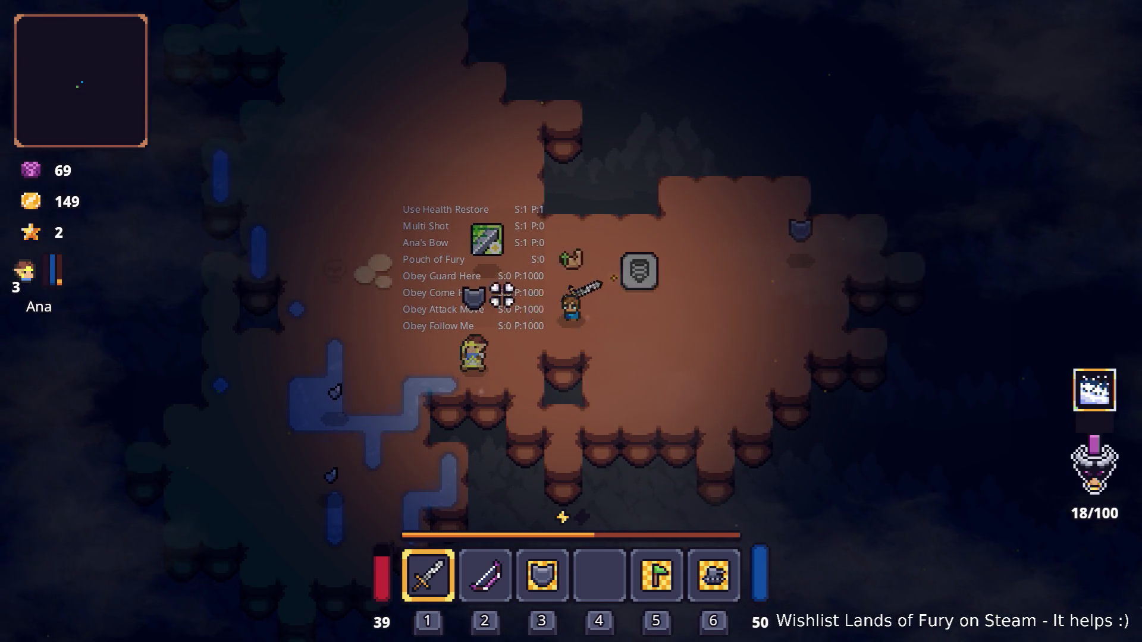
{"action": "key", "text": "w"}
{"action": "key", "text": "a"}
- Socket the new rune on the bow and switch to wielding the bow
{"action": "key", "text": "i"}
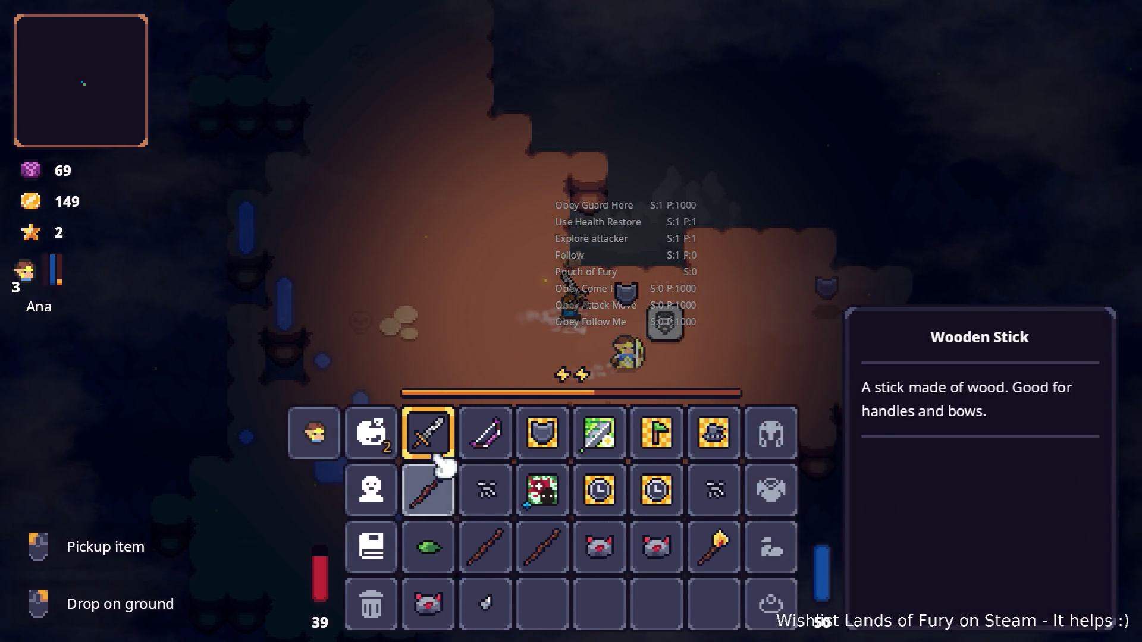
{"action": "left_click", "coordinate": [551, 433]}
{"action": "left_click", "coordinate": [538, 342]}
{"action": "left_click", "coordinate": [488, 255]}
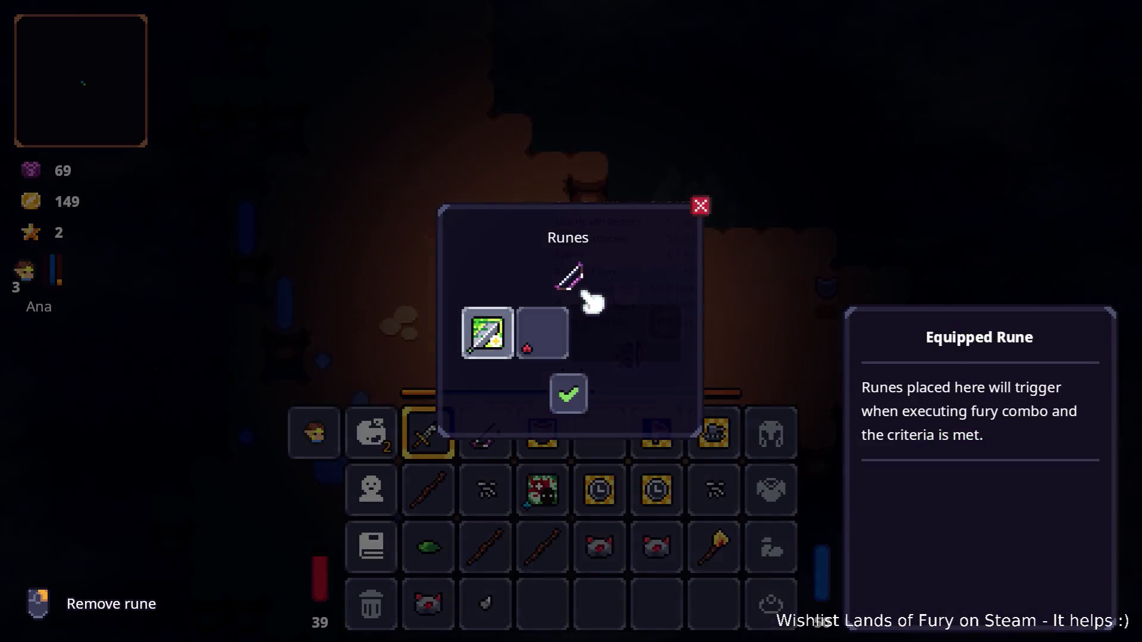
{"action": "key", "text": "i"}
{"action": "key", "text": "2"}
{"action": "key", "text": "d"}
{"action": "key", "text": "d"}
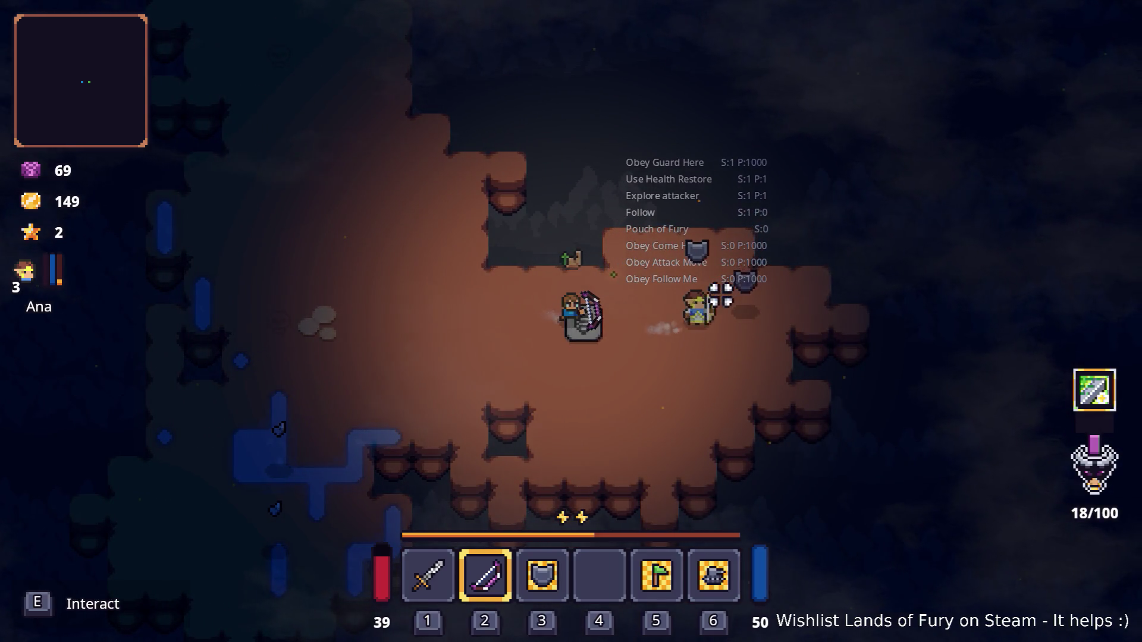
- Leave the cave for Elderglade Forest, walk left and right with the companion following, then bring up the task switcher
{"action": "key", "text": "e"}
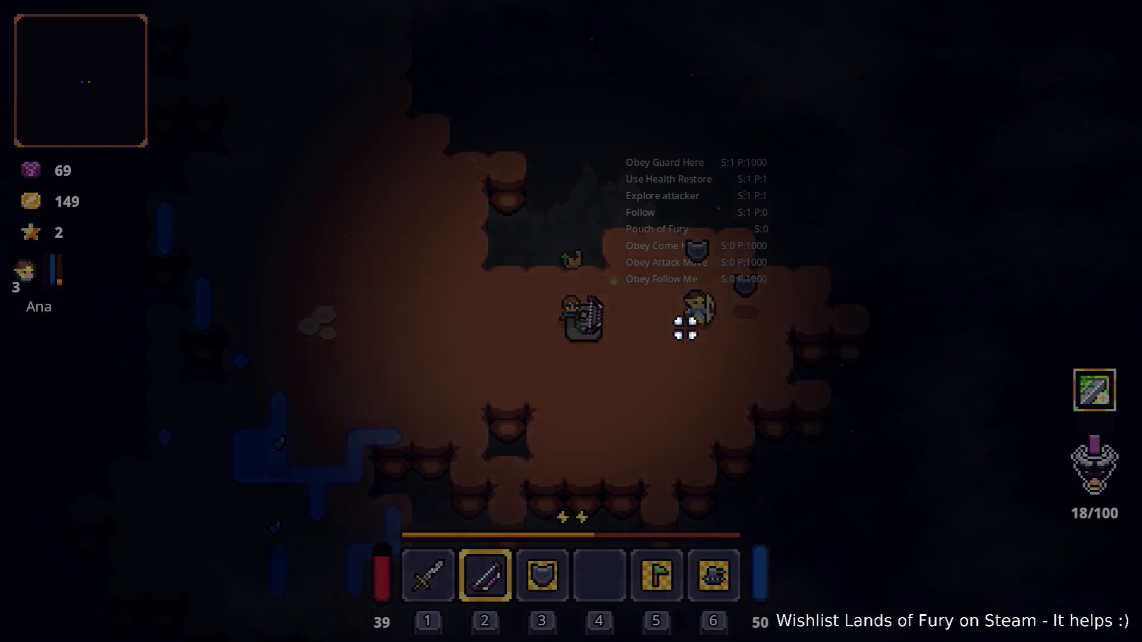
{"action": "key", "text": "a"}
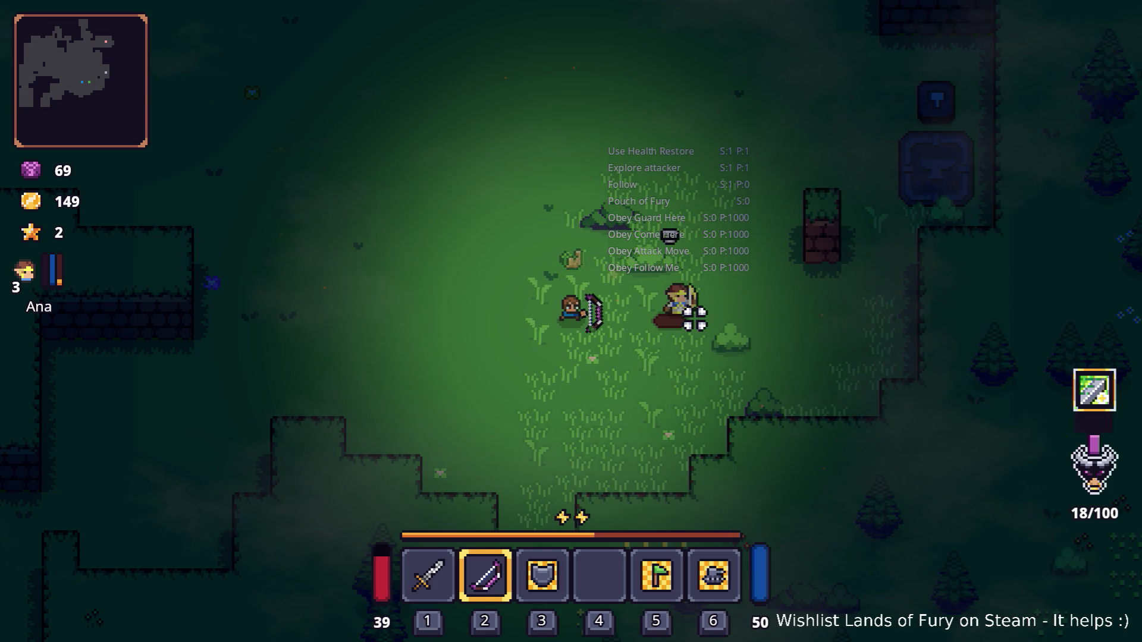
{"action": "key", "text": "a"}
{"action": "key", "text": "a"}
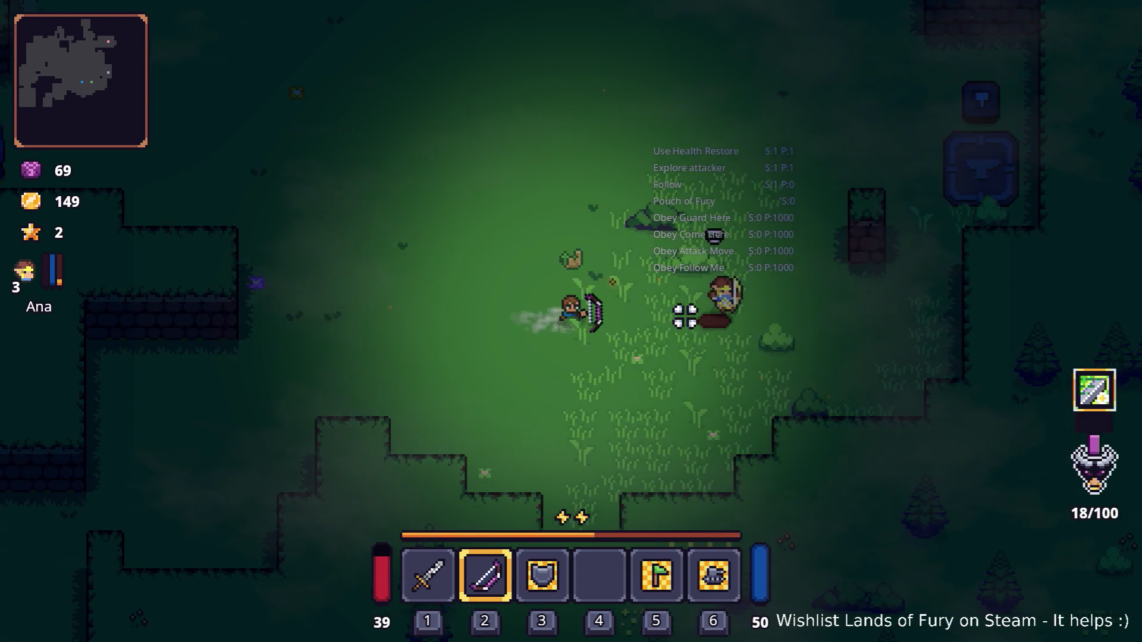
{"action": "key", "text": "d"}
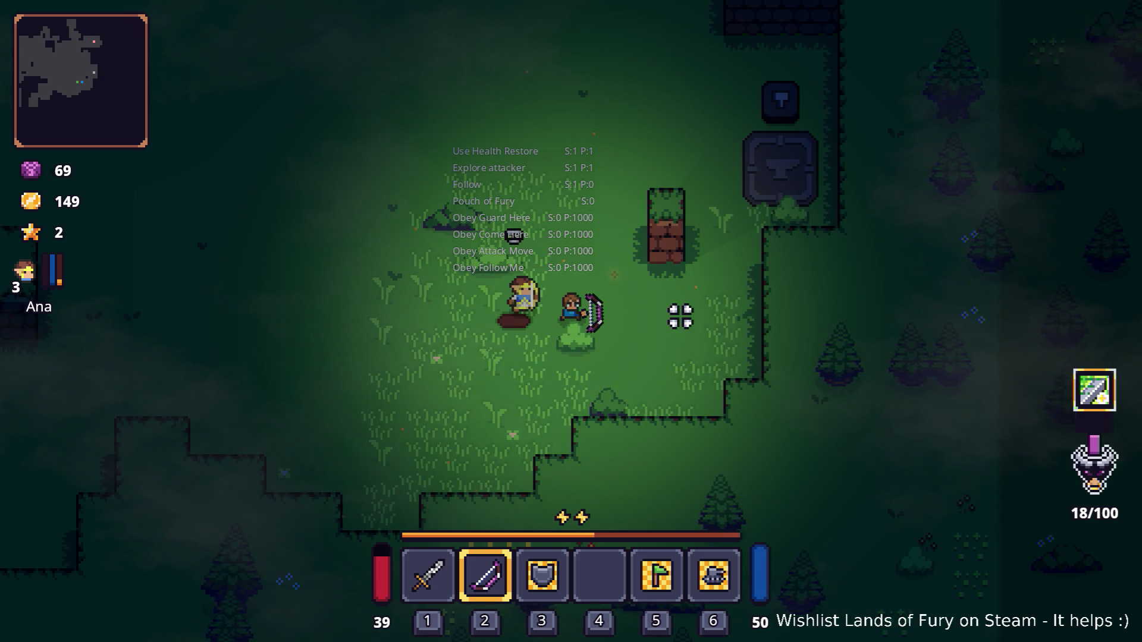
{"action": "key", "text": "alt+Tab"}
{"action": "key", "text": "alt+Tab"}
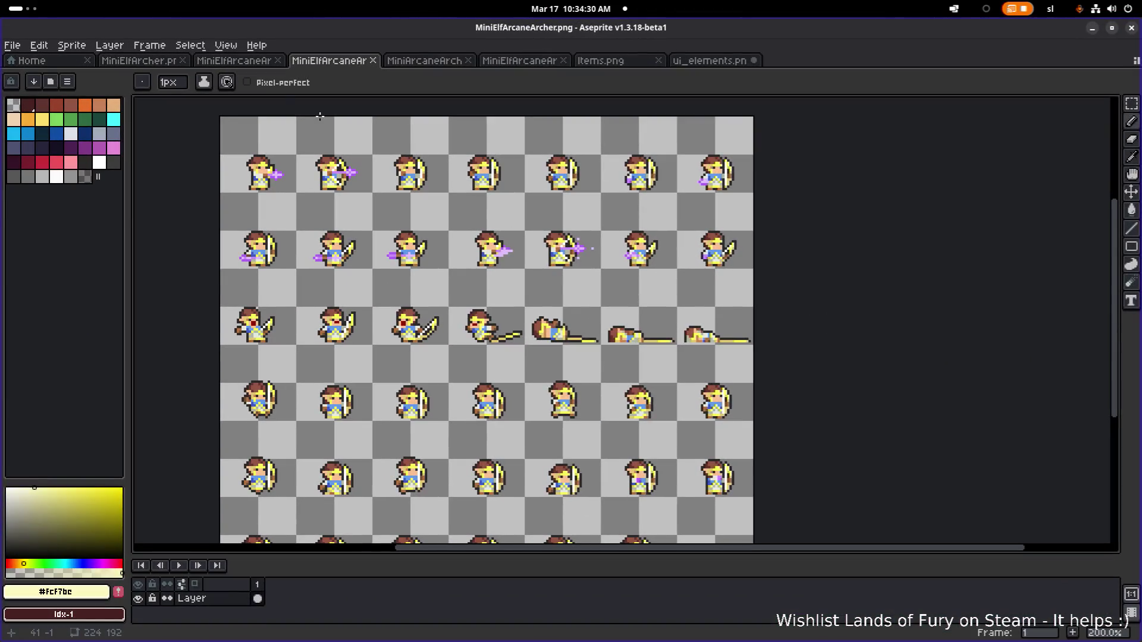
- In Aseprite's Open dialog, go up to the project folder and into the aseprites folder
{"action": "left_click", "coordinate": [13, 45]}
{"action": "left_click", "coordinate": [28, 74]}
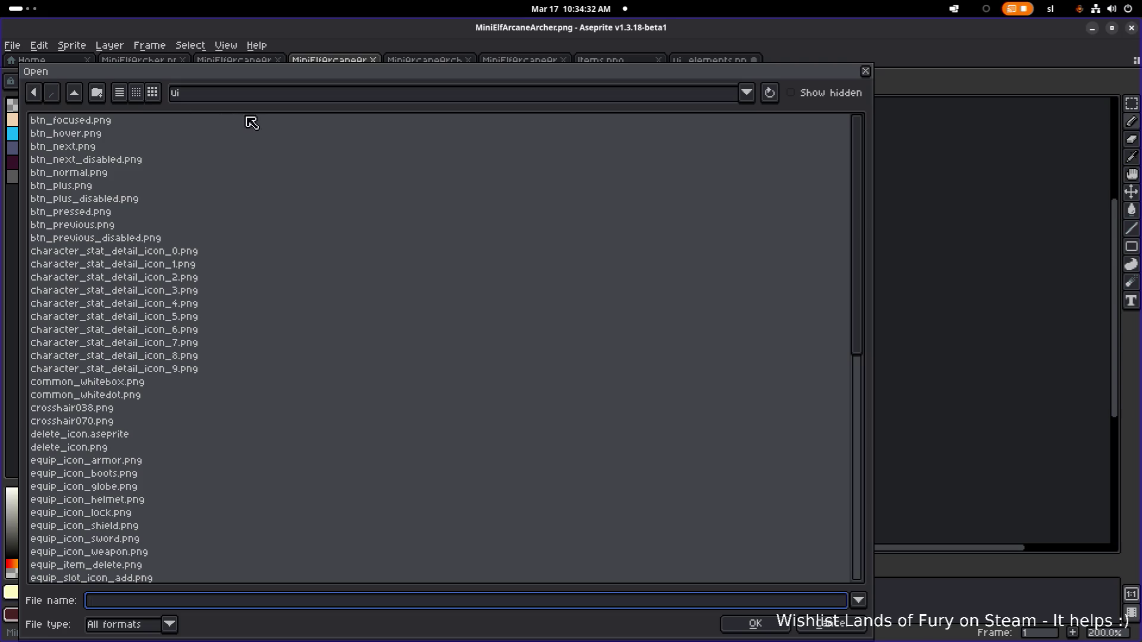
{"action": "left_click", "coordinate": [75, 93]}
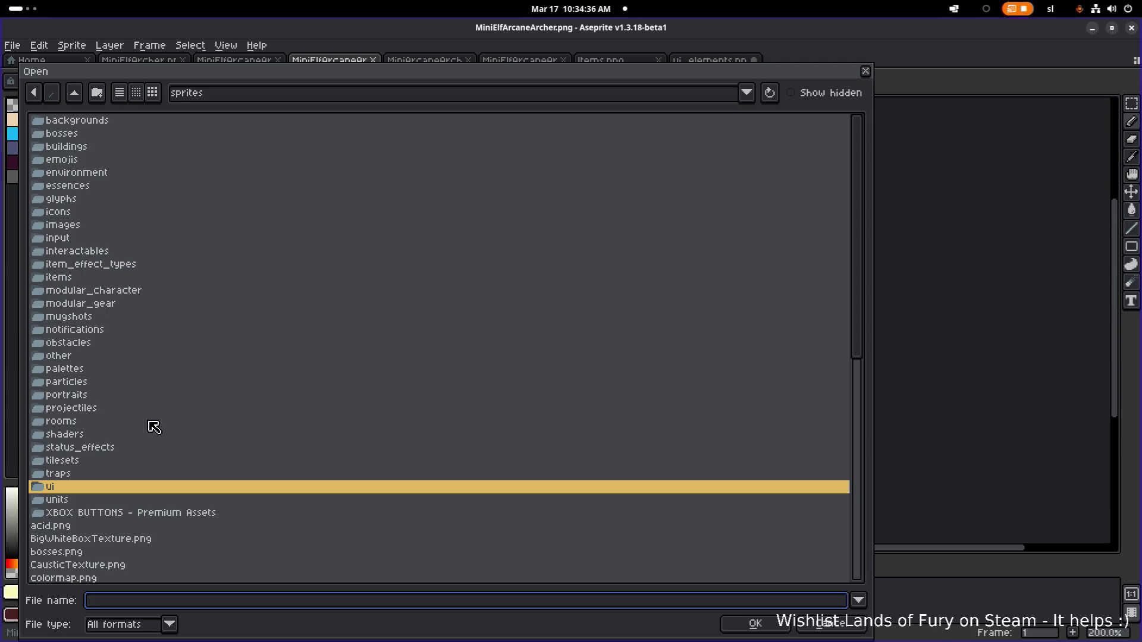
{"action": "key", "text": "BackSpace"}
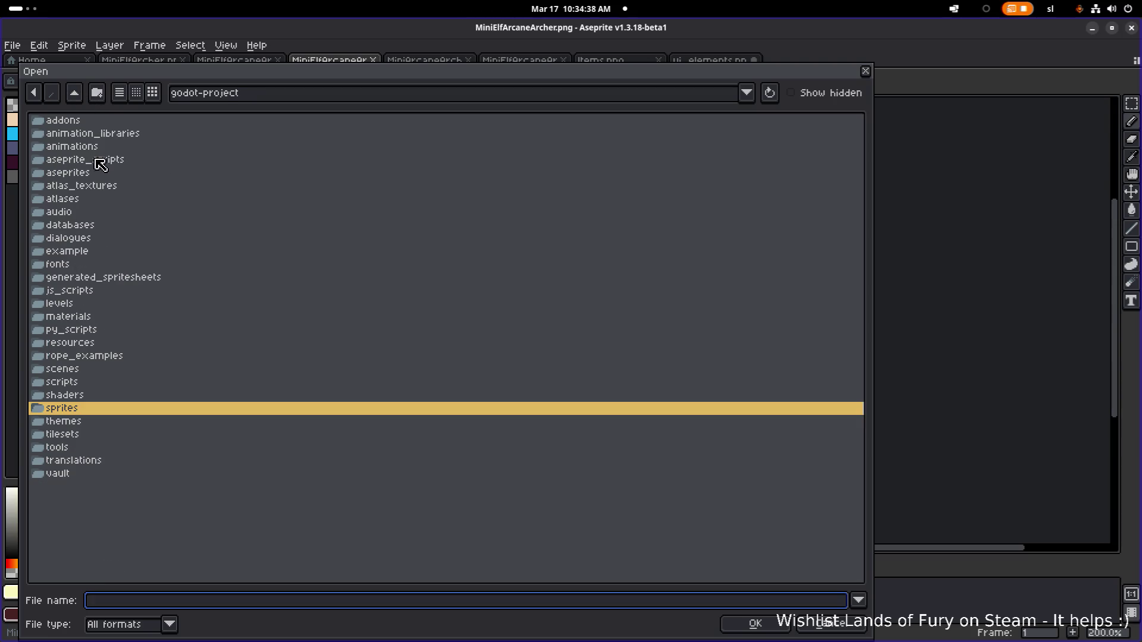
{"action": "double_click", "coordinate": [97, 180]}
{"action": "scroll", "coordinate": [145, 224], "scroll_direction": "down", "scroll_amount": 6}
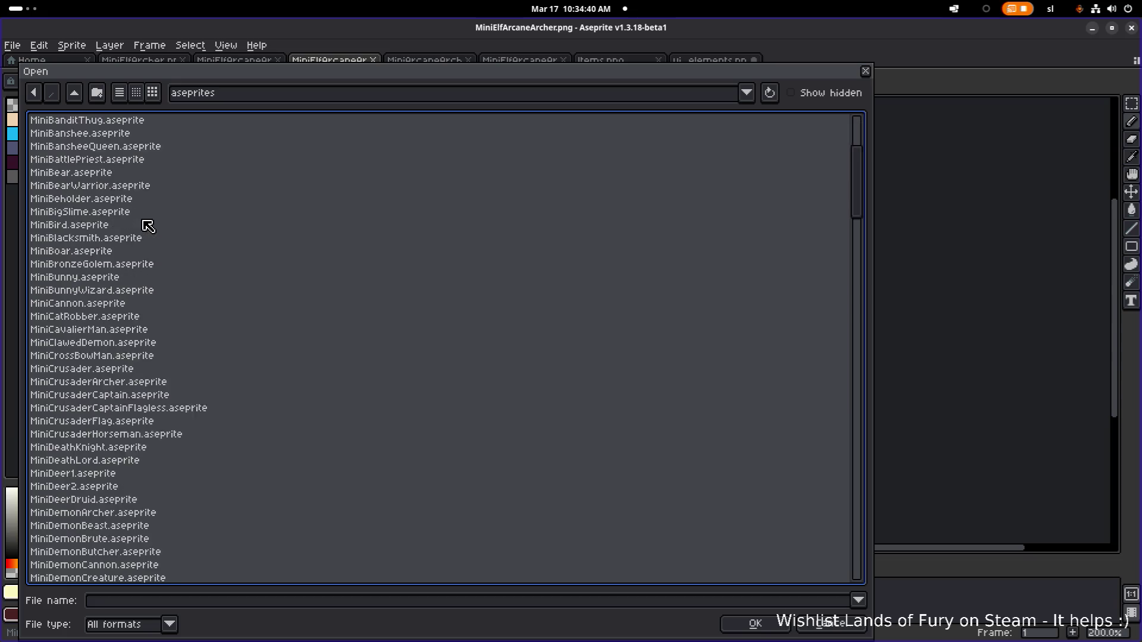
{"action": "scroll", "coordinate": [127, 324], "scroll_direction": "down", "scroll_amount": 3}
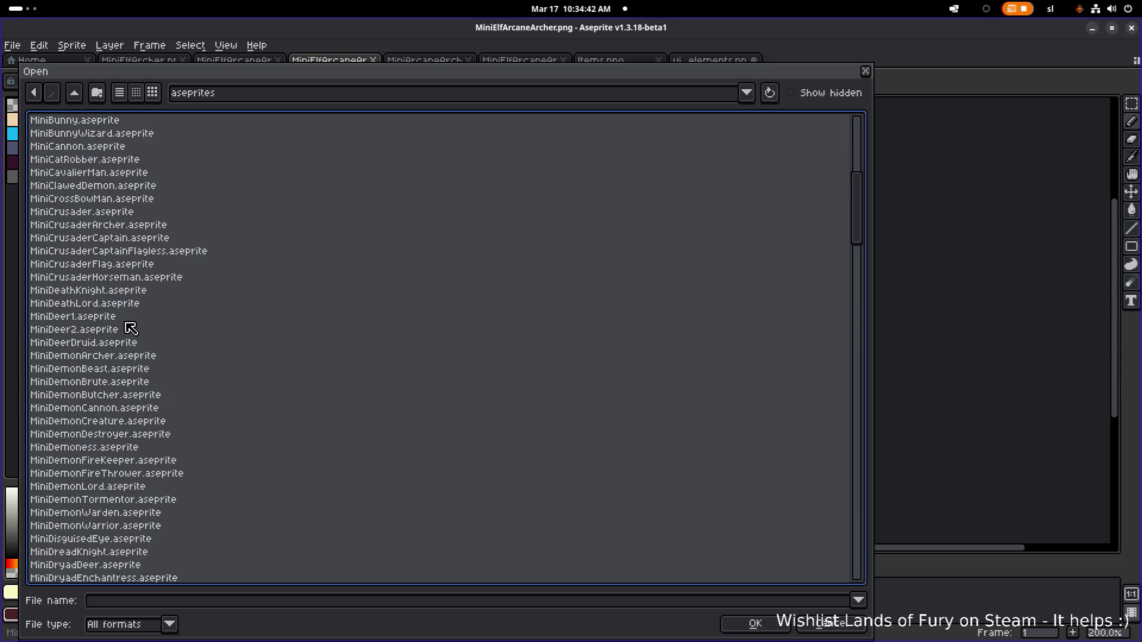
{"action": "scroll", "coordinate": [130, 333], "scroll_direction": "down", "scroll_amount": 13}
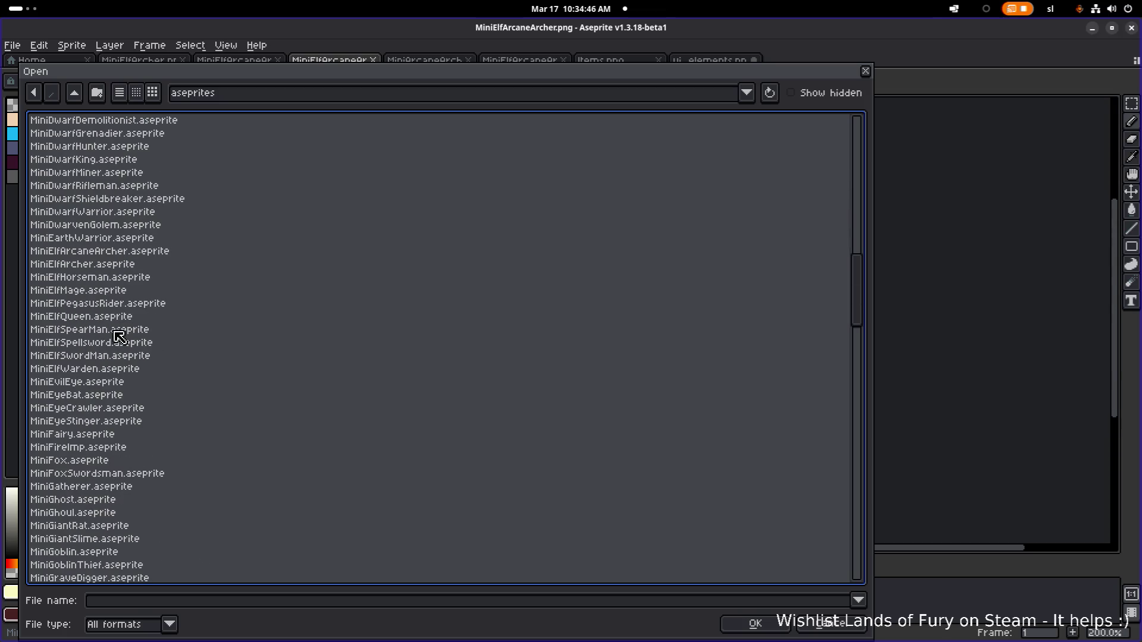
- Browse the elf sprite files and open MiniElfArcaneArcher.aseprite
{"action": "left_click", "coordinate": [129, 317]}
{"action": "left_click", "coordinate": [130, 291]}
{"action": "left_click", "coordinate": [122, 373]}
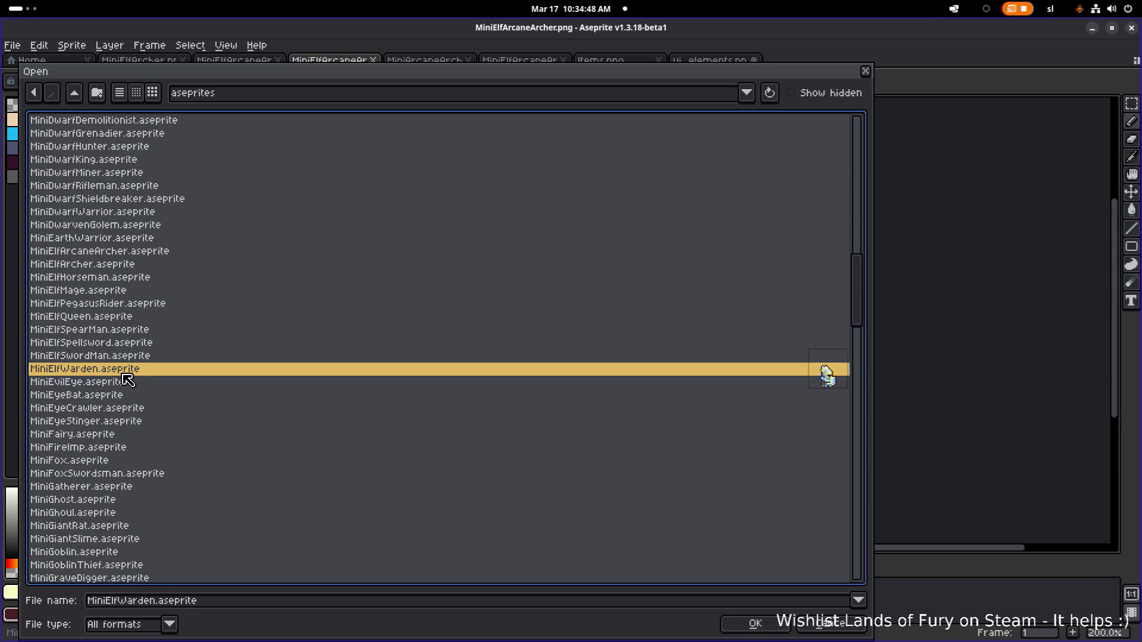
{"action": "left_click", "coordinate": [114, 318]}
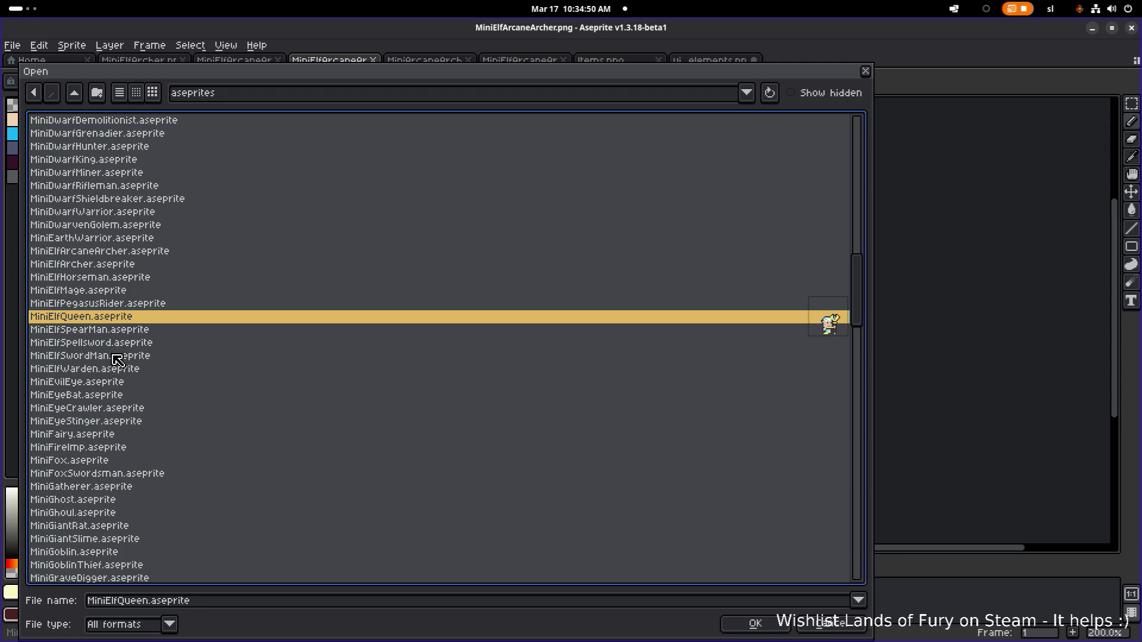
{"action": "double_click", "coordinate": [133, 253]}
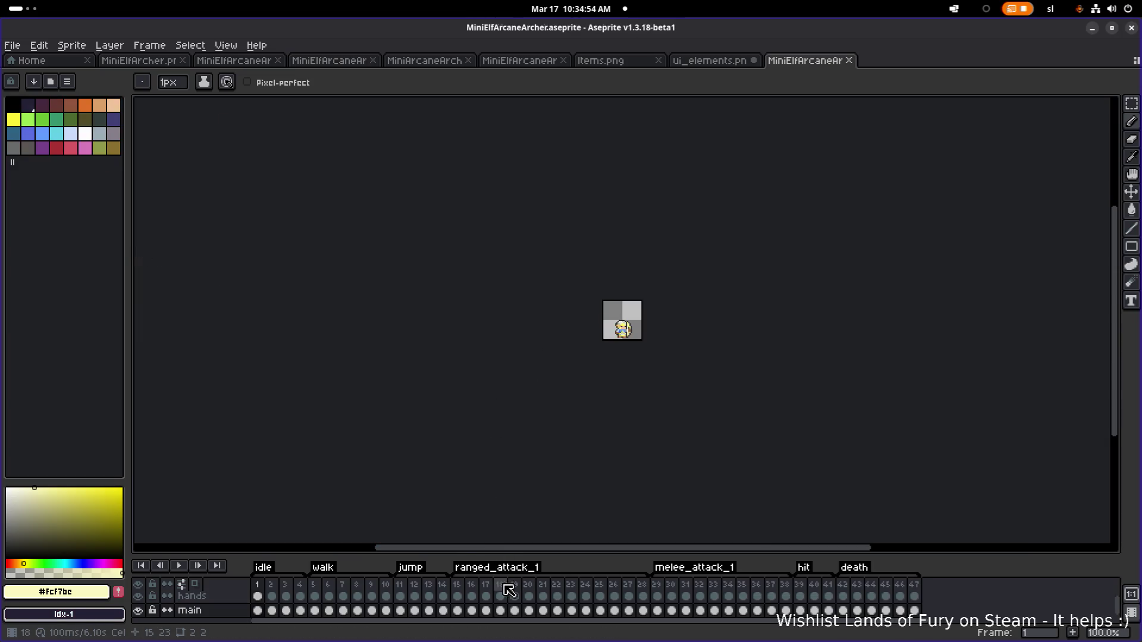
- Enlarge the timeline to show all four layers and check the main-layer cel properties for frames 11–14
{"action": "left_click", "coordinate": [470, 587]}
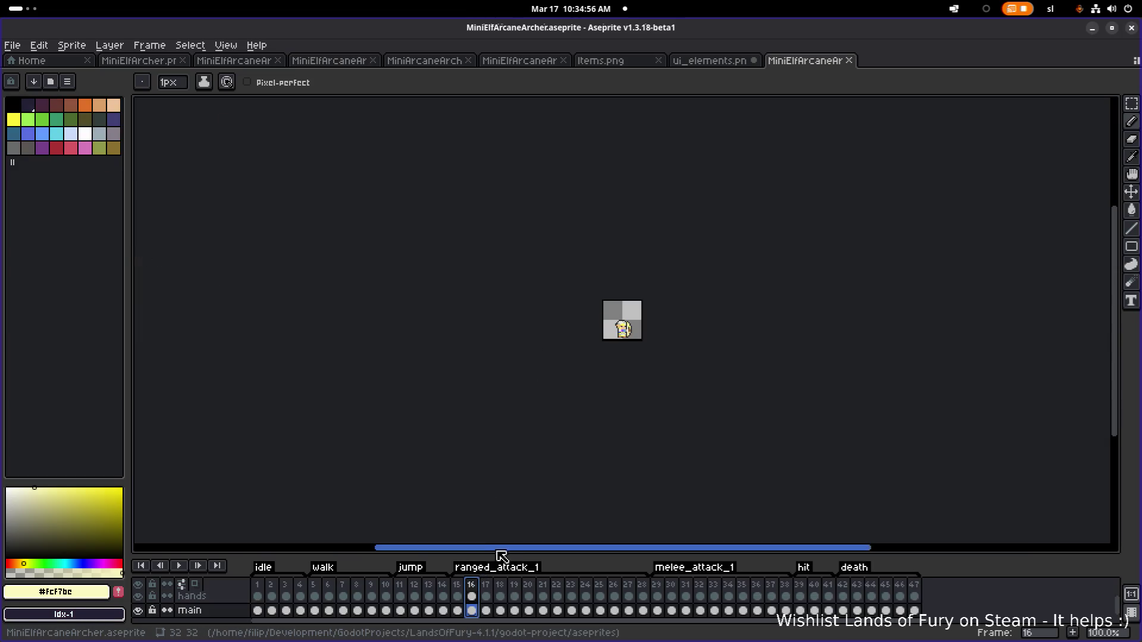
{"action": "left_click_drag", "start_coordinate": [495, 553], "coordinate": [509, 459]}
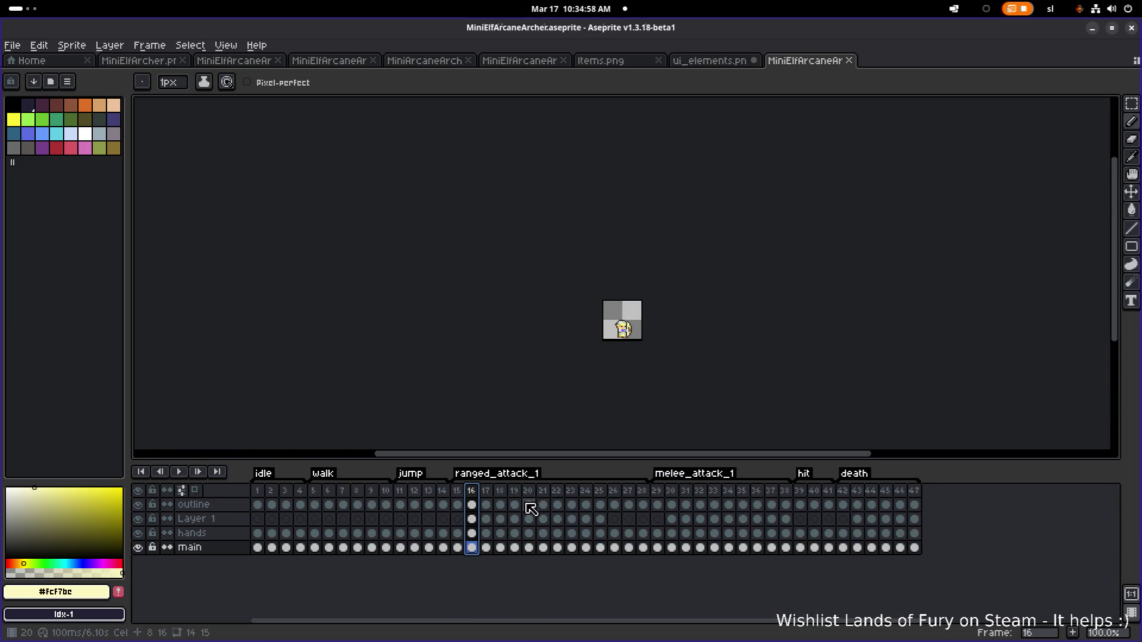
{"action": "left_click", "coordinate": [407, 490]}
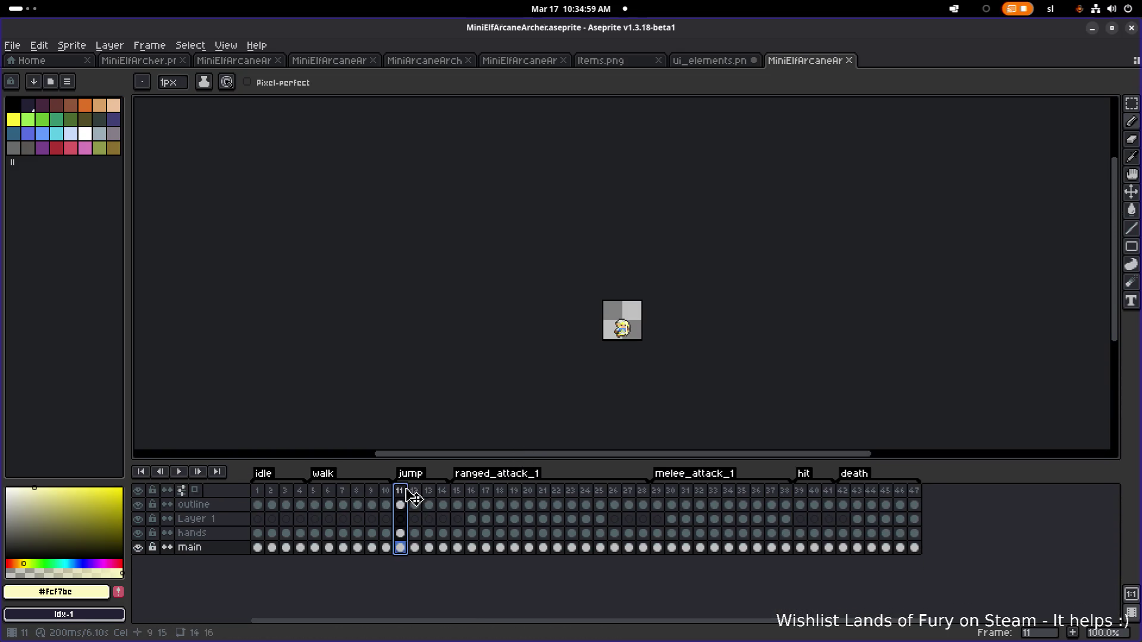
{"action": "double_click", "coordinate": [401, 547]}
{"action": "key", "text": "Escape"}
{"action": "left_click", "coordinate": [414, 547]}
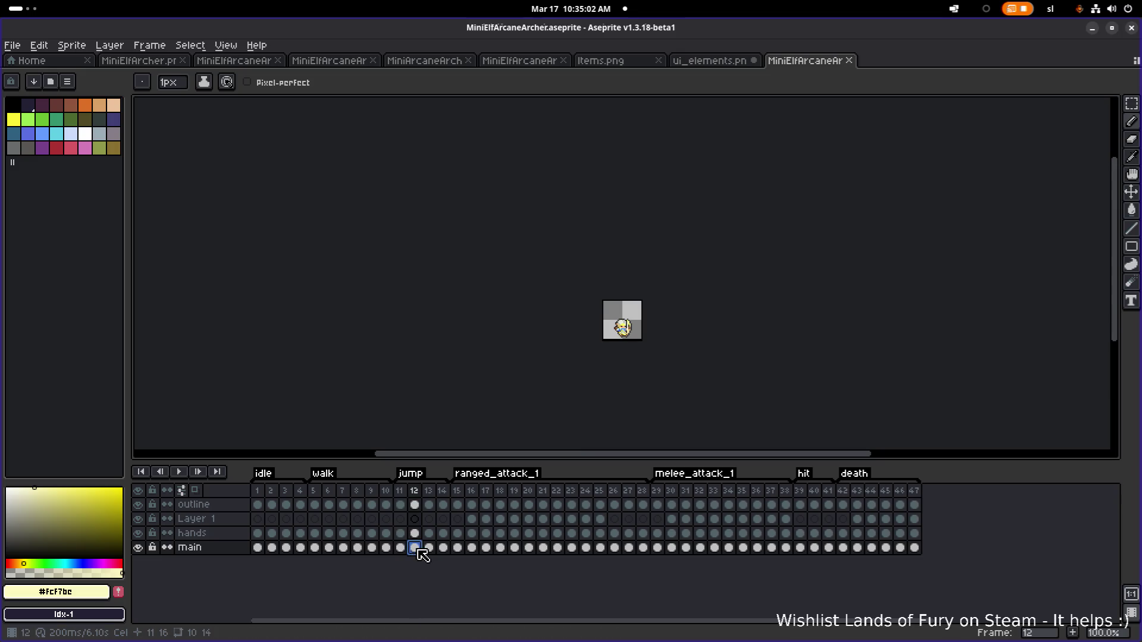
{"action": "double_click", "coordinate": [415, 547]}
{"action": "key", "text": "Escape"}
{"action": "double_click", "coordinate": [429, 548]}
{"action": "key", "text": "Escape"}
{"action": "left_click", "coordinate": [443, 547]}
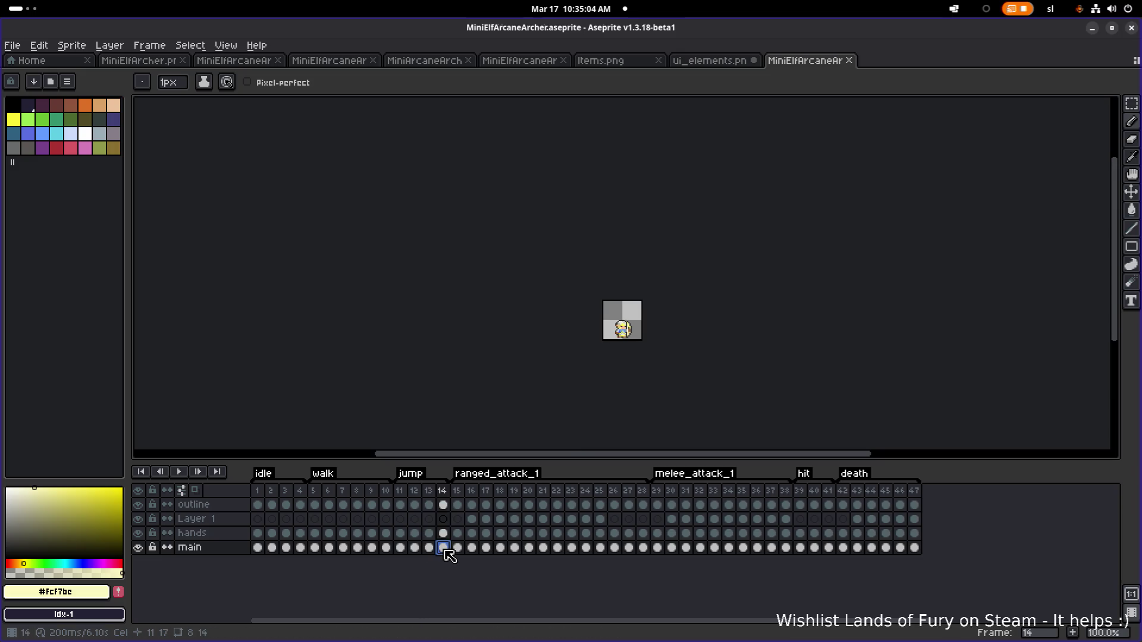
{"action": "double_click", "coordinate": [443, 547]}
{"action": "key", "text": "Escape"}
- Check the main-layer cel properties for frames 15 through 18
{"action": "double_click", "coordinate": [457, 547]}
{"action": "left_click", "coordinate": [471, 547]}
{"action": "key", "text": "Escape"}
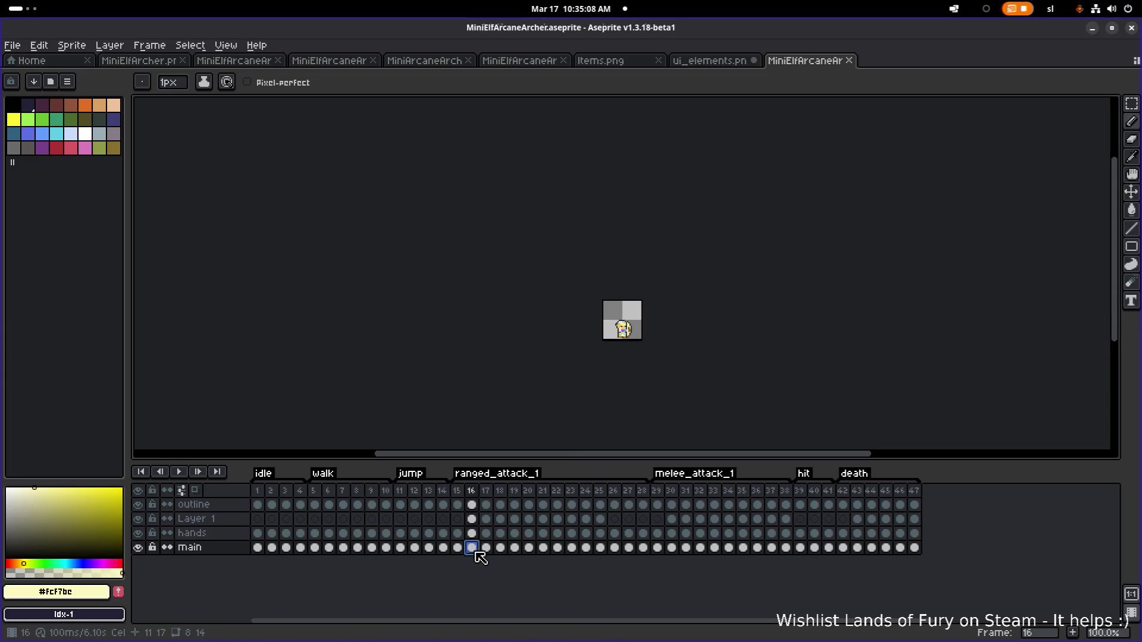
{"action": "double_click", "coordinate": [472, 547]}
{"action": "key", "text": "Escape"}
{"action": "double_click", "coordinate": [486, 547]}
{"action": "key", "text": "Escape"}
{"action": "left_click", "coordinate": [500, 547]}
{"action": "double_click", "coordinate": [500, 547]}
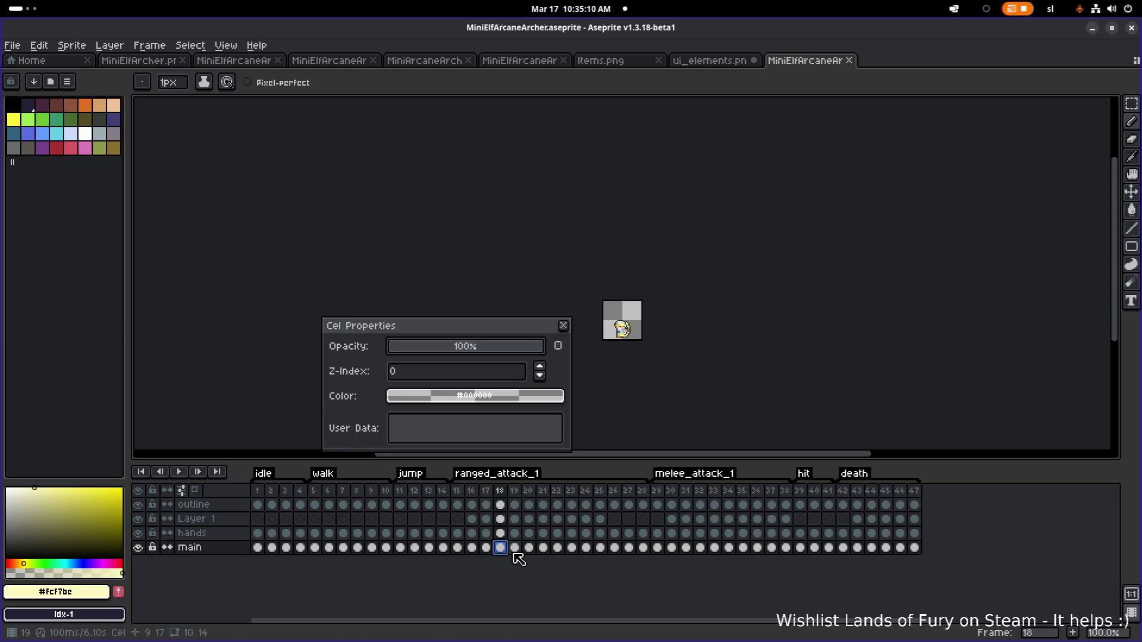
{"action": "key", "text": "Escape"}
- Step through the ranged_attack_1 frames and inspect the main cel properties of frames 24 and 23
{"action": "left_click", "coordinate": [528, 490]}
{"action": "left_click", "coordinate": [514, 490]}
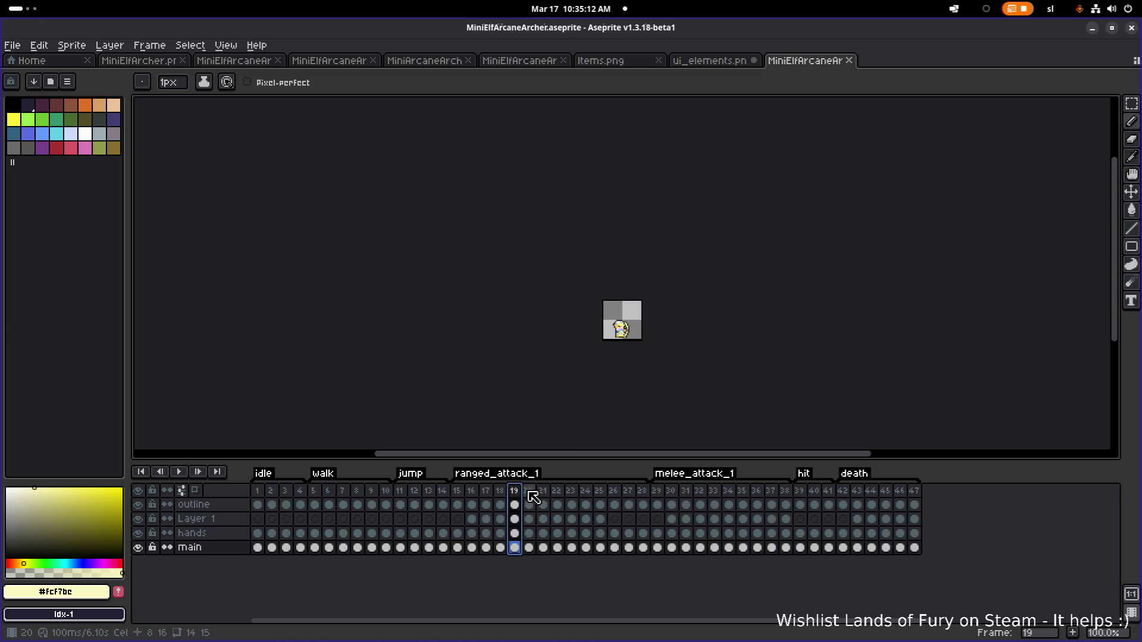
{"action": "left_click", "coordinate": [542, 490]}
{"action": "left_click", "coordinate": [556, 491]}
{"action": "left_click", "coordinate": [571, 492]}
{"action": "left_click", "coordinate": [586, 492]}
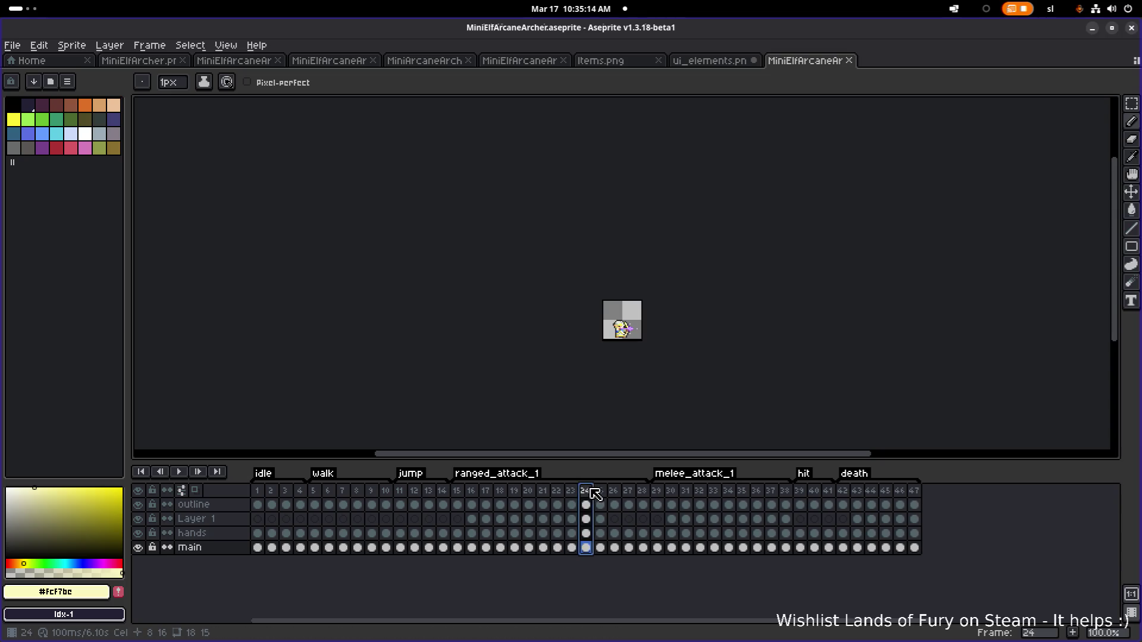
{"action": "left_click", "coordinate": [599, 492]}
{"action": "left_click", "coordinate": [586, 492]}
{"action": "left_click", "coordinate": [586, 547]}
{"action": "double_click", "coordinate": [586, 547]}
{"action": "left_click", "coordinate": [586, 492]}
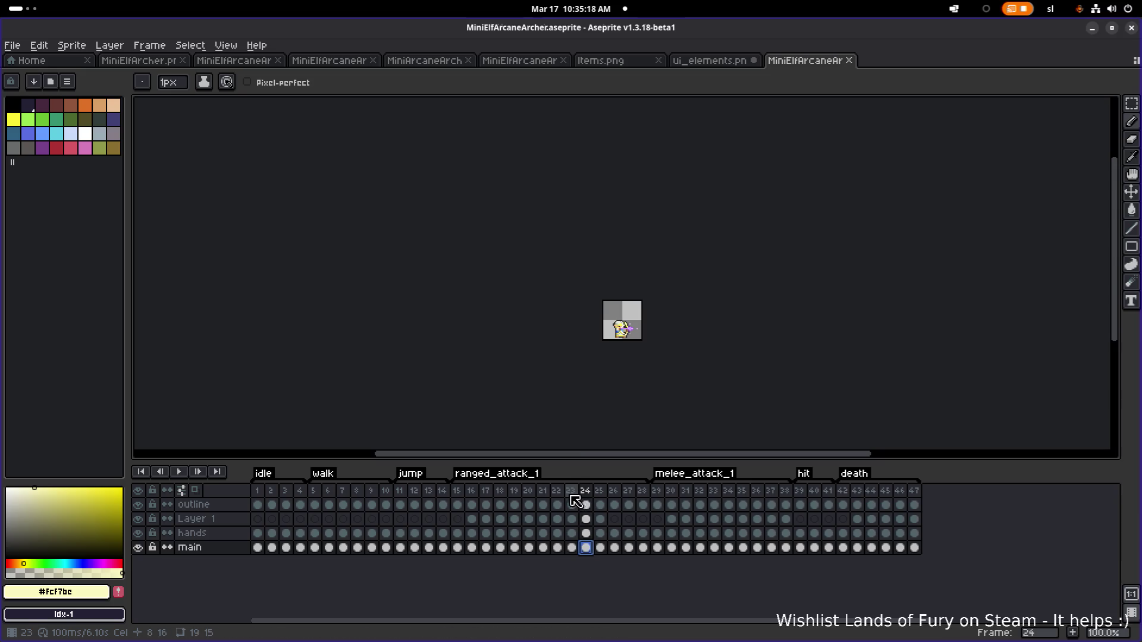
{"action": "left_click", "coordinate": [572, 492]}
{"action": "left_click", "coordinate": [572, 547]}
{"action": "key", "text": "Escape"}
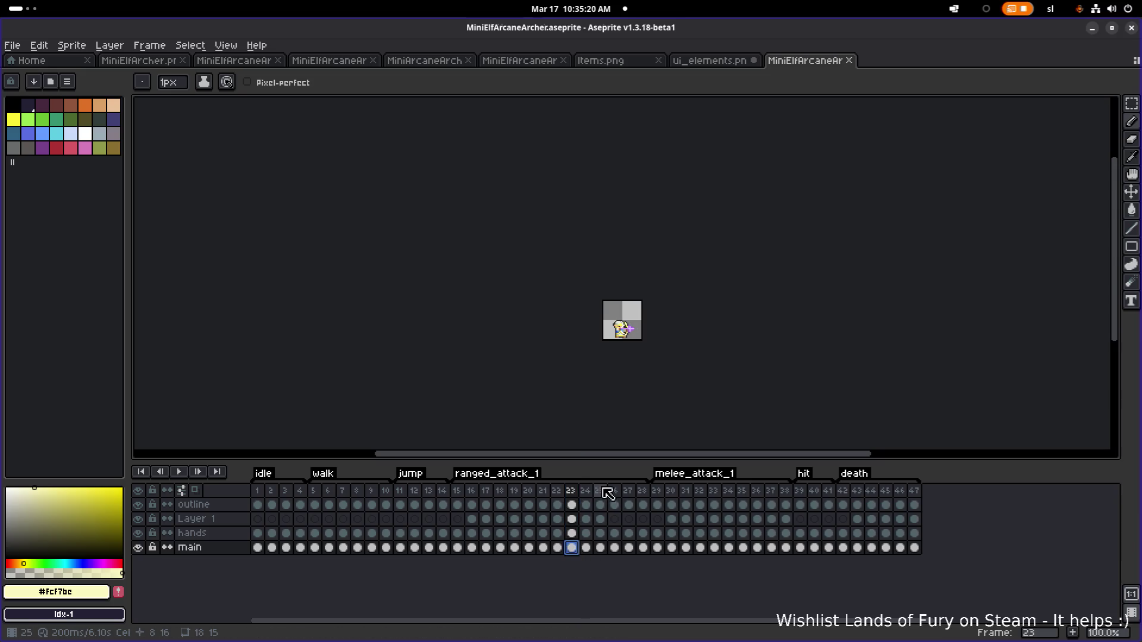
- Check frames 25 and 26, find the UseAISetItem user data on frame 26, then minimize Aseprite
{"action": "left_click", "coordinate": [586, 492]}
{"action": "left_click", "coordinate": [600, 493]}
{"action": "left_click", "coordinate": [614, 493]}
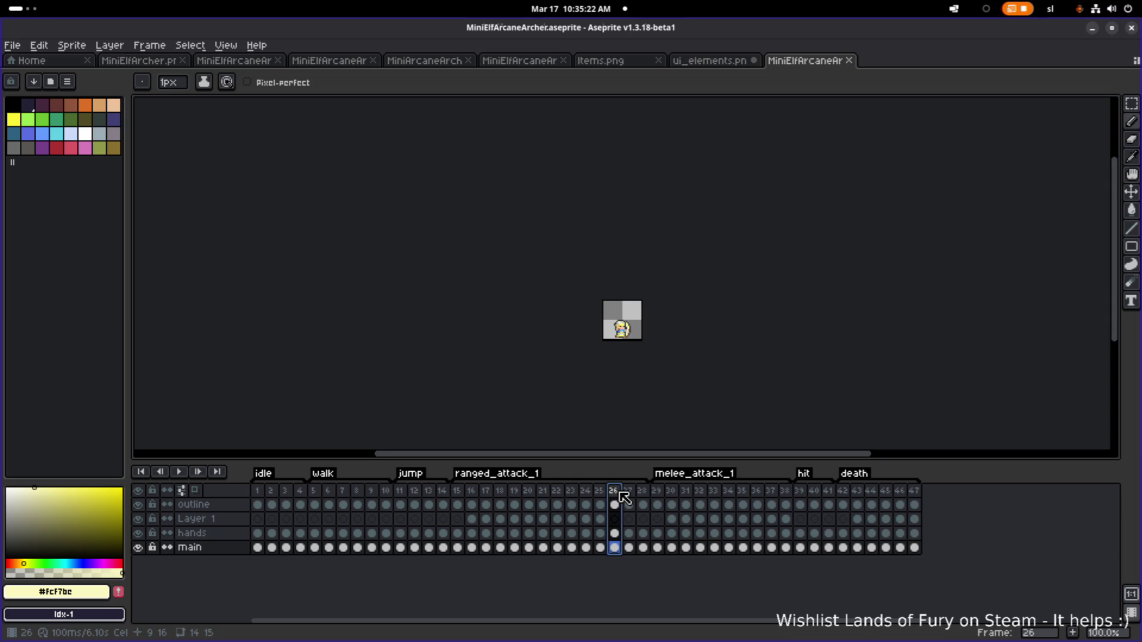
{"action": "left_click", "coordinate": [602, 493]}
{"action": "double_click", "coordinate": [601, 546]}
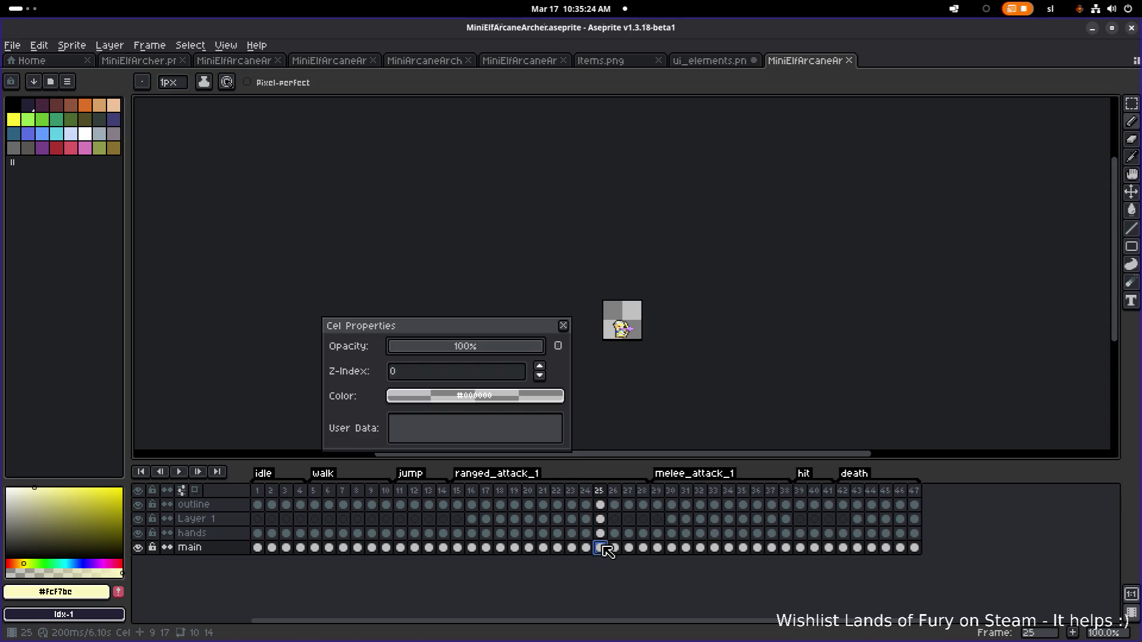
{"action": "key", "text": "Escape"}
{"action": "left_click", "coordinate": [615, 492]}
{"action": "double_click", "coordinate": [614, 547]}
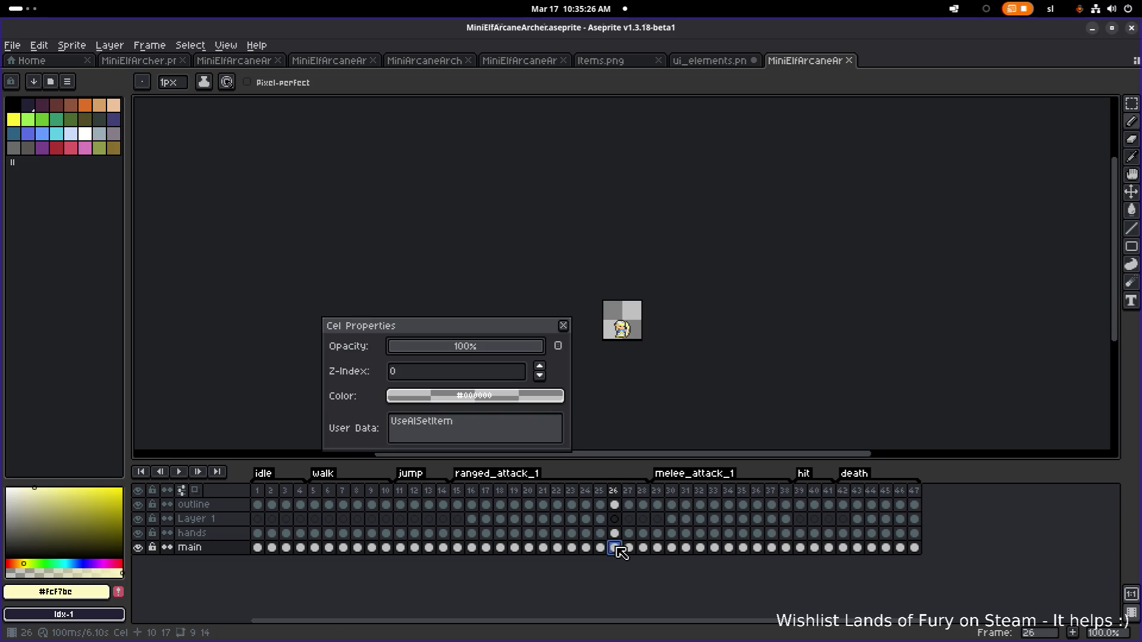
{"action": "left_click", "coordinate": [490, 427]}
{"action": "double_click", "coordinate": [489, 427]}
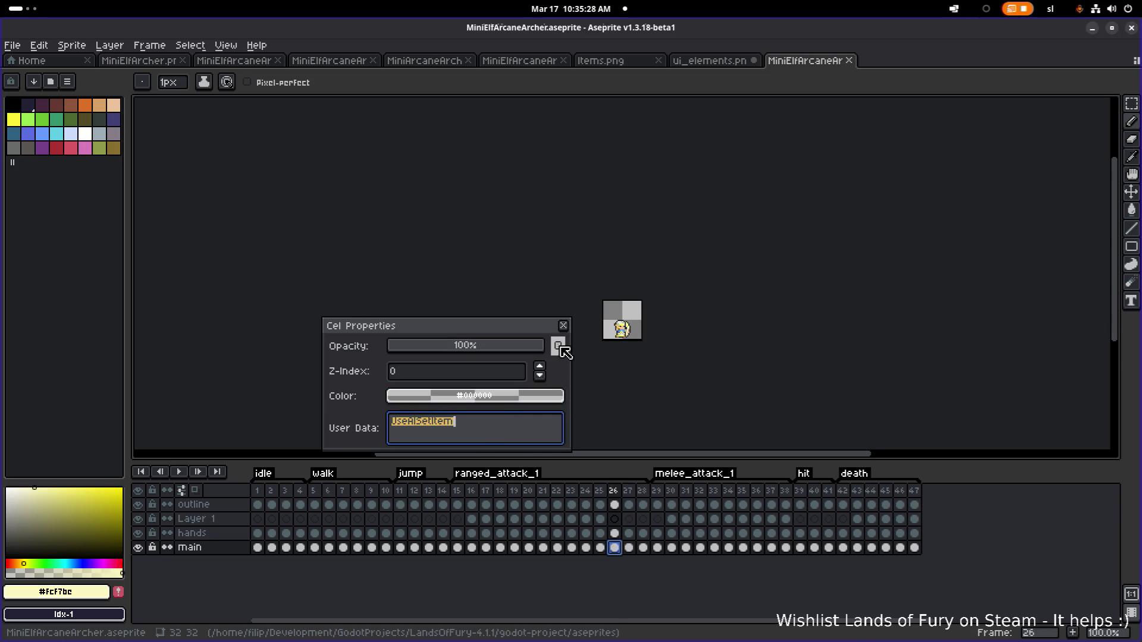
{"action": "left_click", "coordinate": [563, 325]}
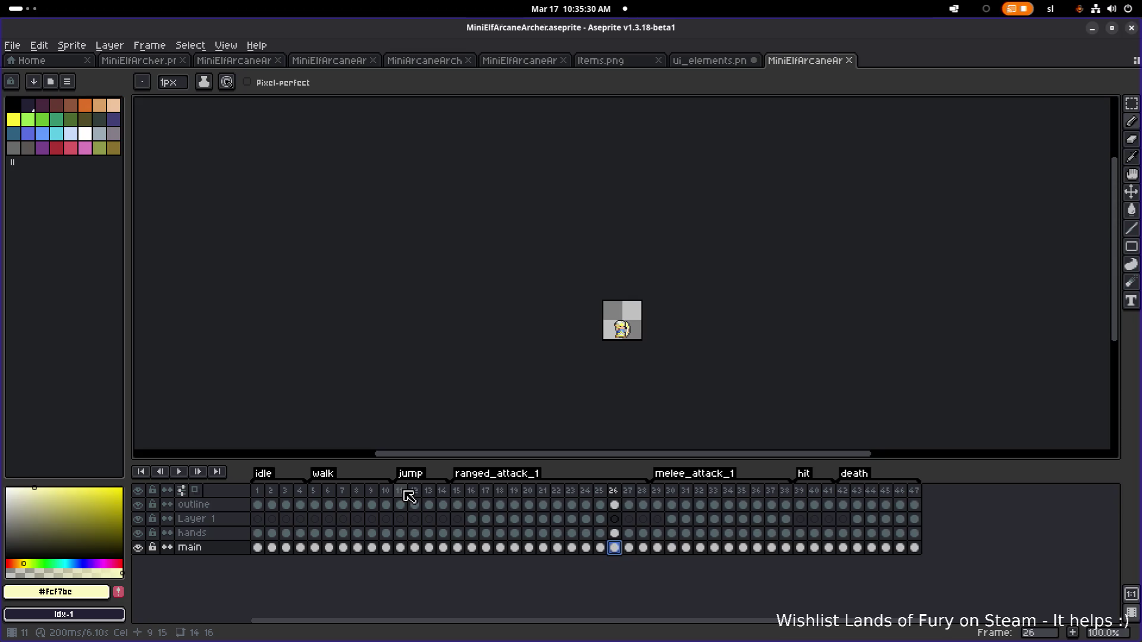
{"action": "left_click", "coordinate": [405, 492]}
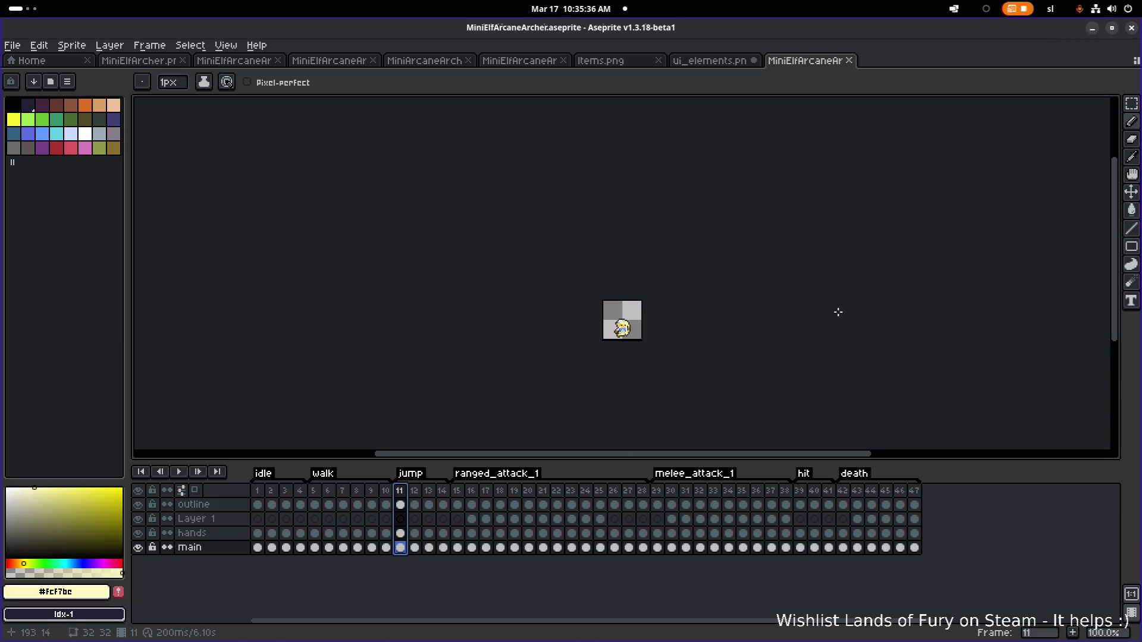
{"action": "left_click", "coordinate": [1087, 27]}
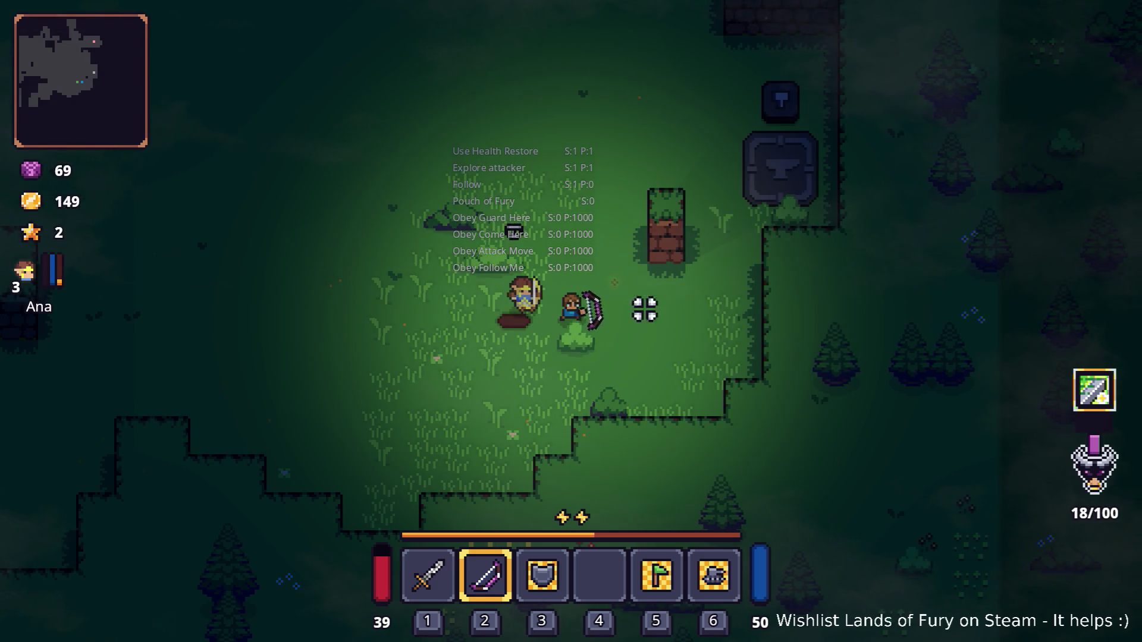
- Walk the archer around the clearing, then north along the dirt path up to the chest
{"action": "key", "text": "w"}
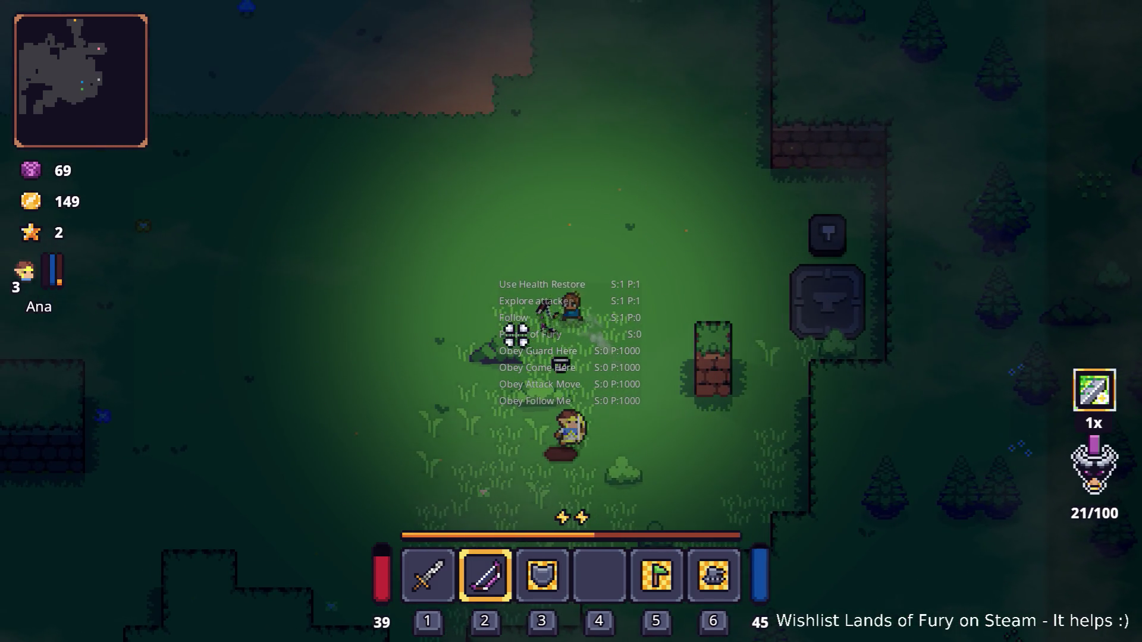
{"action": "key", "text": "w"}
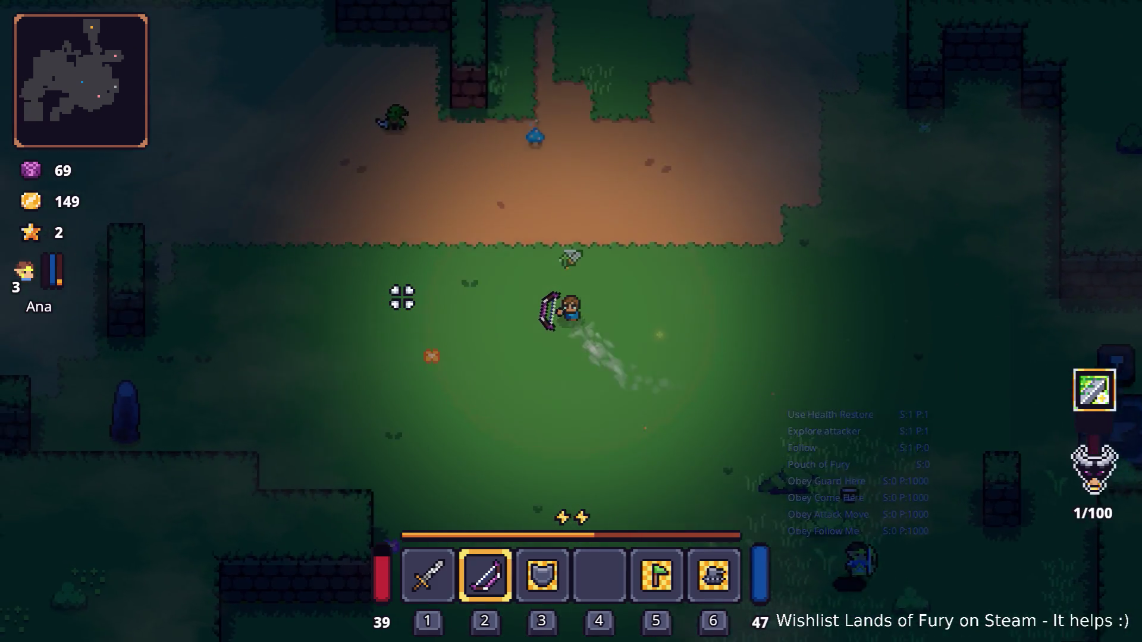
{"action": "key", "text": "s"}
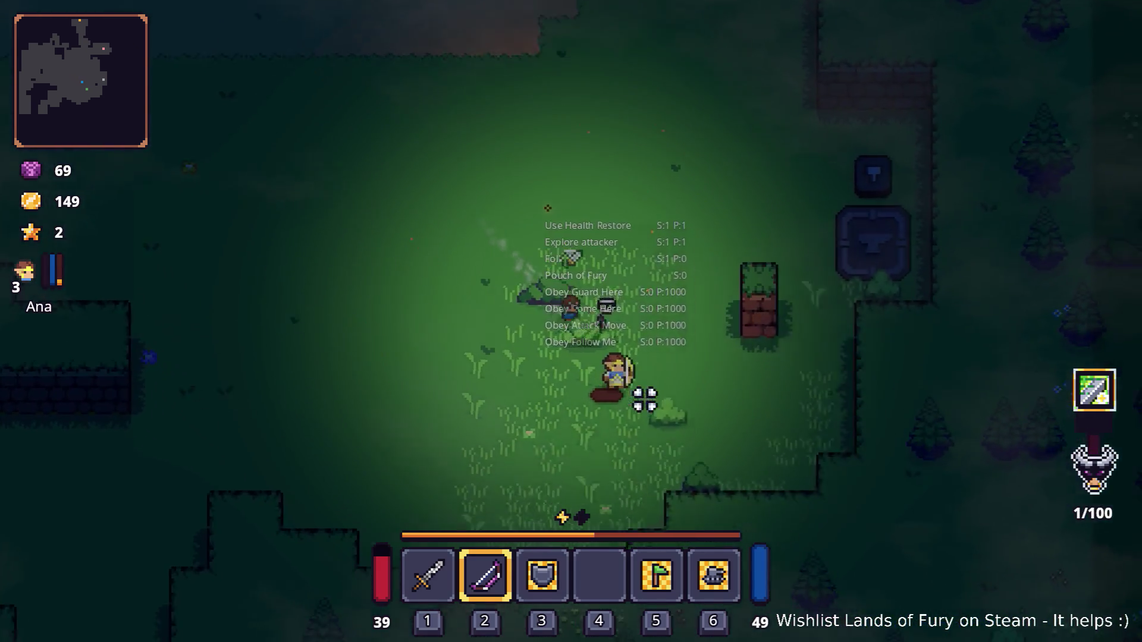
{"action": "key", "text": "d"}
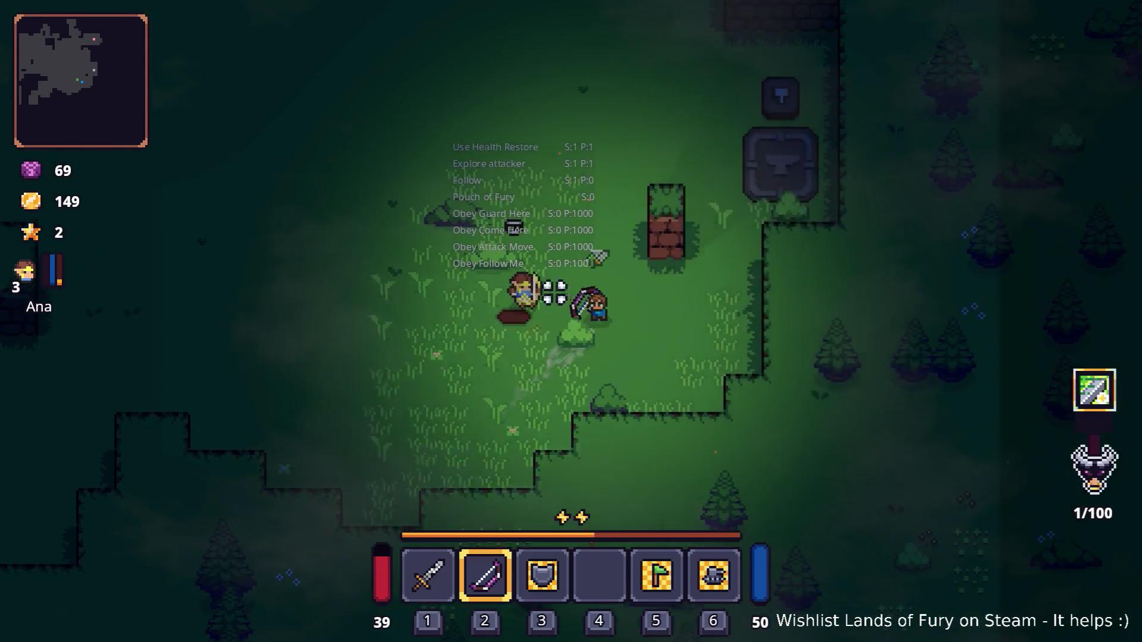
{"action": "key", "text": "w"}
{"action": "key", "text": "w"}
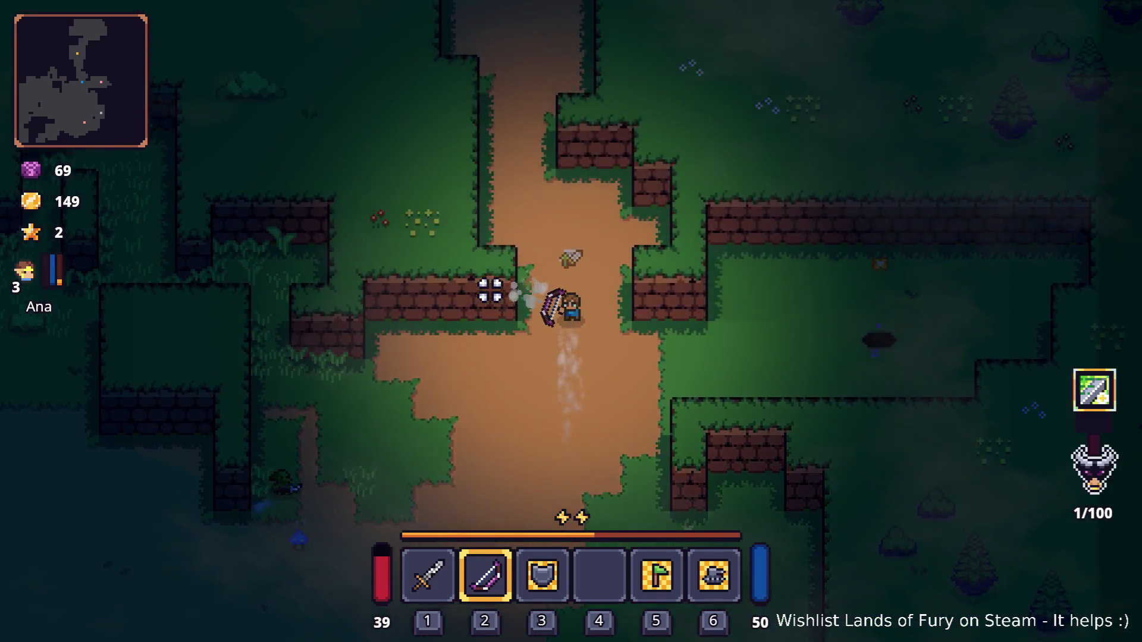
{"action": "key", "text": "w"}
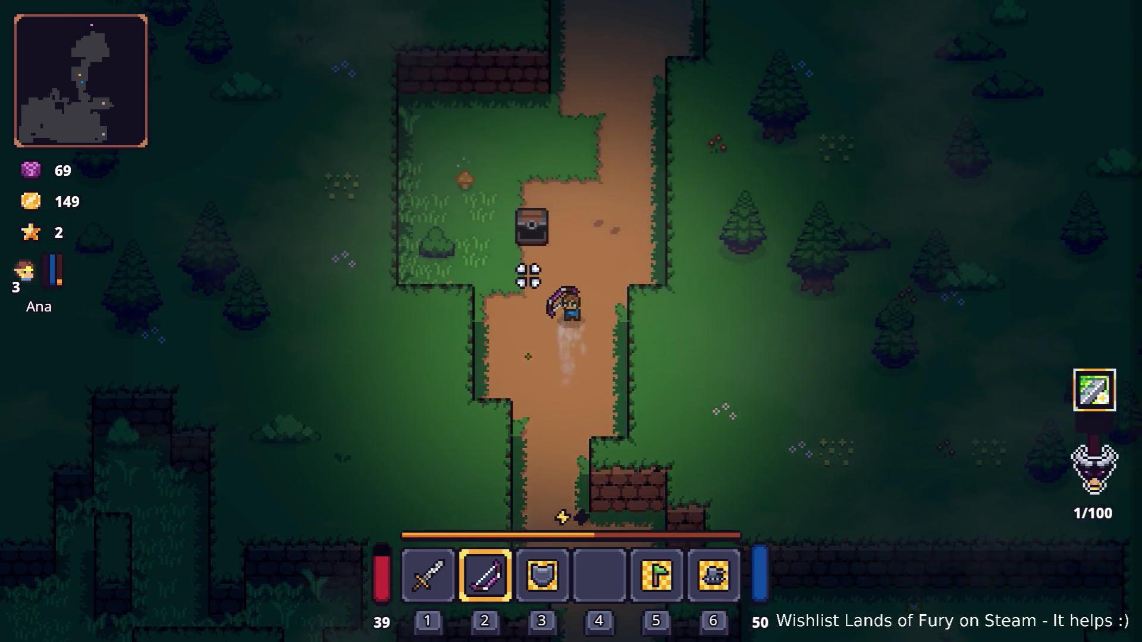